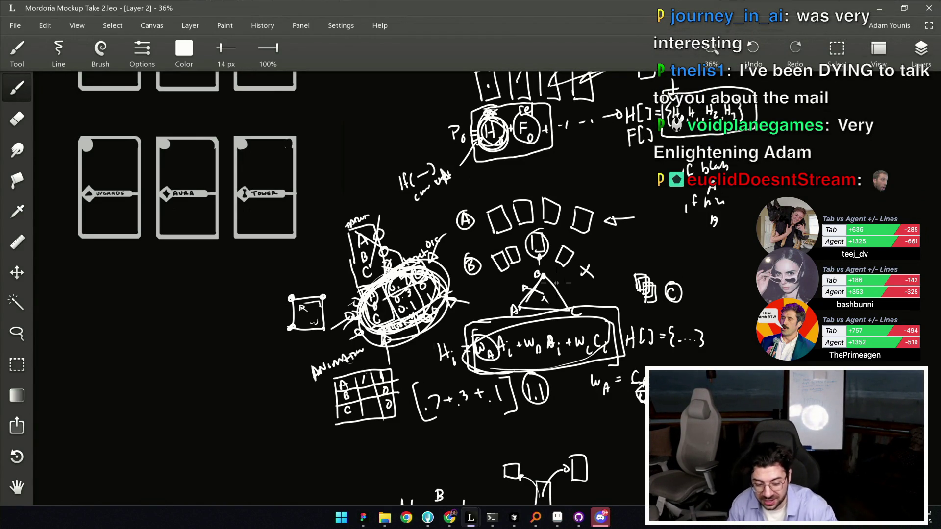
Remove the underline under the weighted-sum formula and pan right to the empty canvas.
mouse_move(529, 364)
mouse_down()
mouse_move(509, 352)
mouse_move(583, 351)
mouse_up()
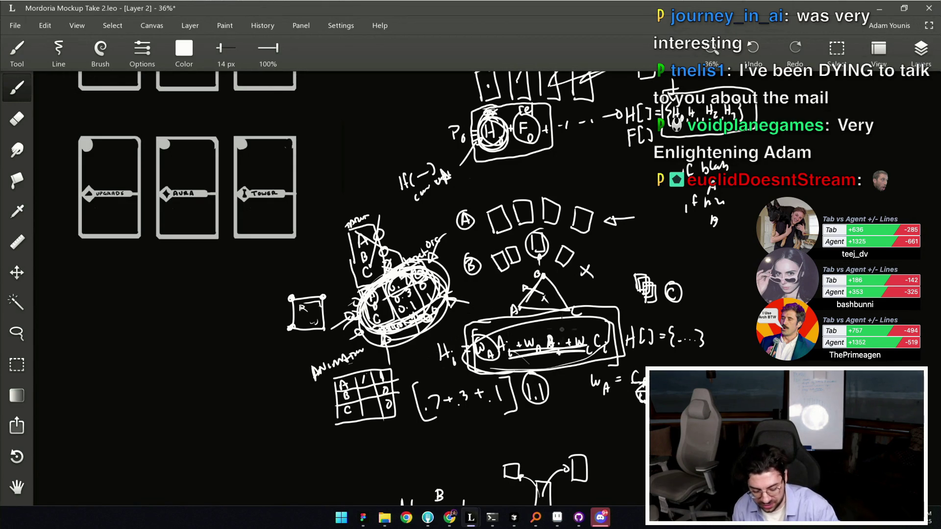
key(ctrl+z)
key(ctrl+z)
mouse_move(525, 323)
mouse_down()
mouse_move(535, 317)
mouse_move(304, 322)
mouse_up()
drag(495, 318, 301, 323)
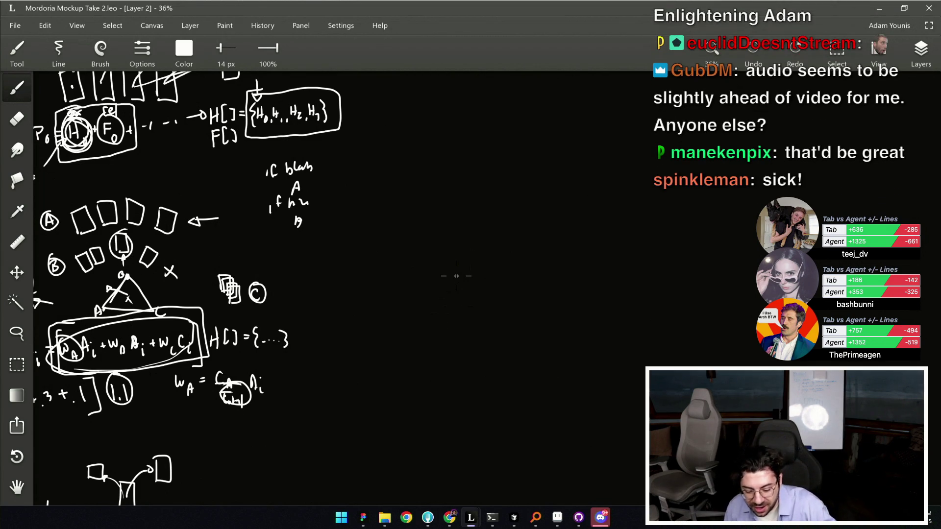
Place small dots on the empty canvas right of the diagrams.
drag(458, 231, 513, 323)
click(450, 201)
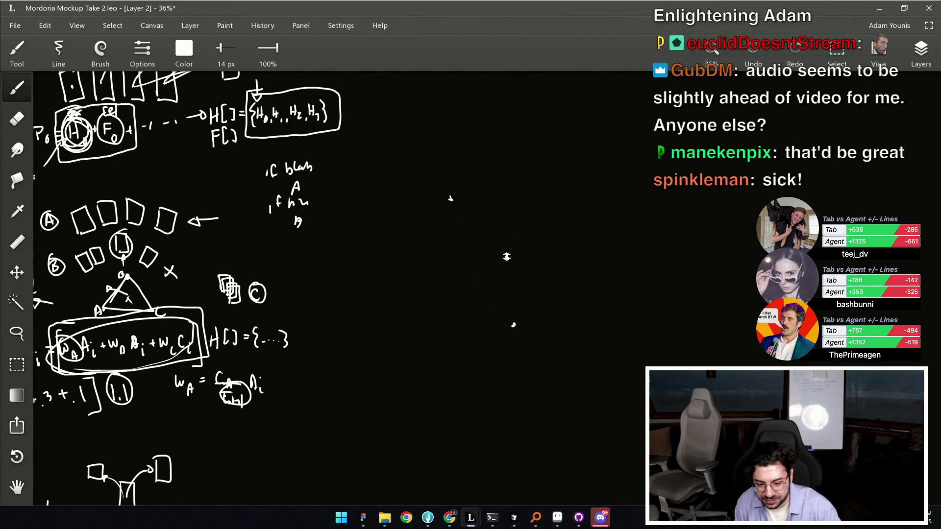
scroll(511, 255, up, 5)
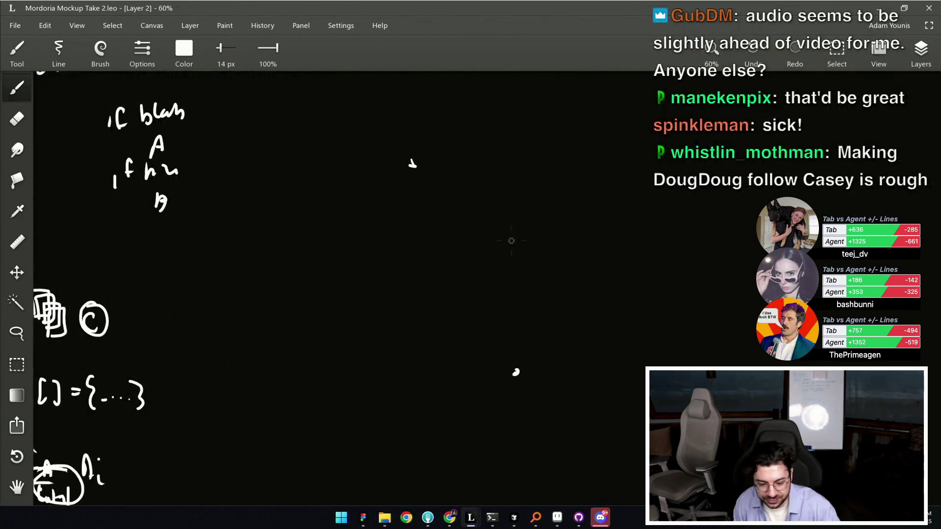
Brush a curving trail of five dots across the empty area.
click(514, 382)
click(495, 345)
click(476, 307)
click(447, 264)
click(419, 195)
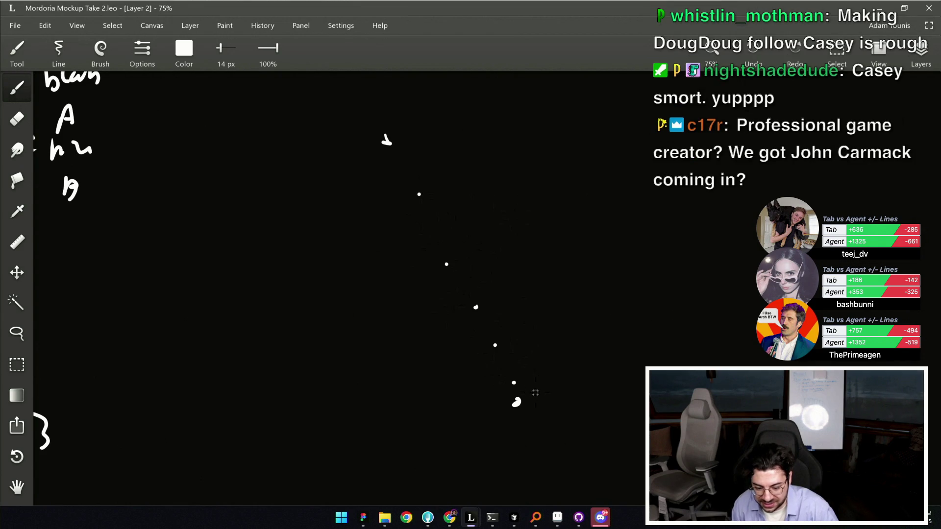
Draw a long curve and a straight stroke rising to the upper right, plus a short dash.
mouse_move(551, 381)
mouse_down()
mouse_move(726, 295)
mouse_move(660, 293)
mouse_up()
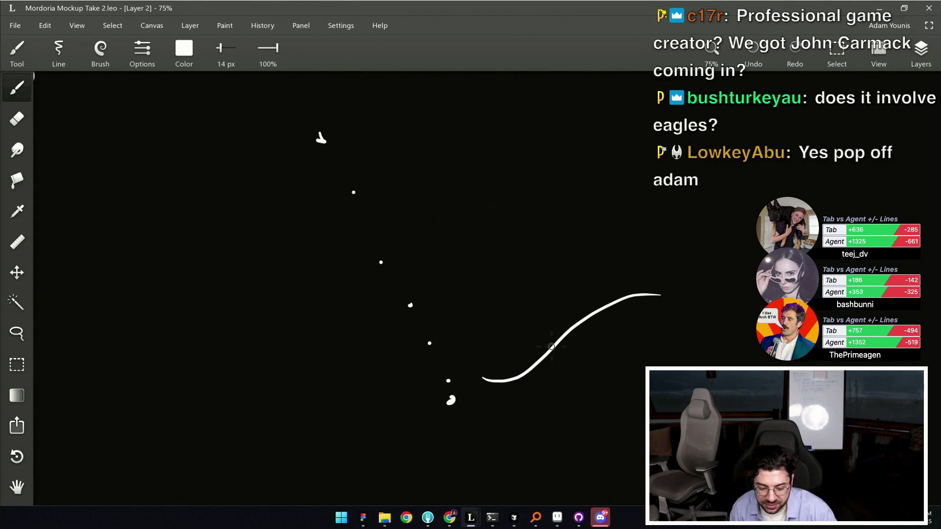
drag(563, 336, 543, 347)
drag(448, 216, 594, 136)
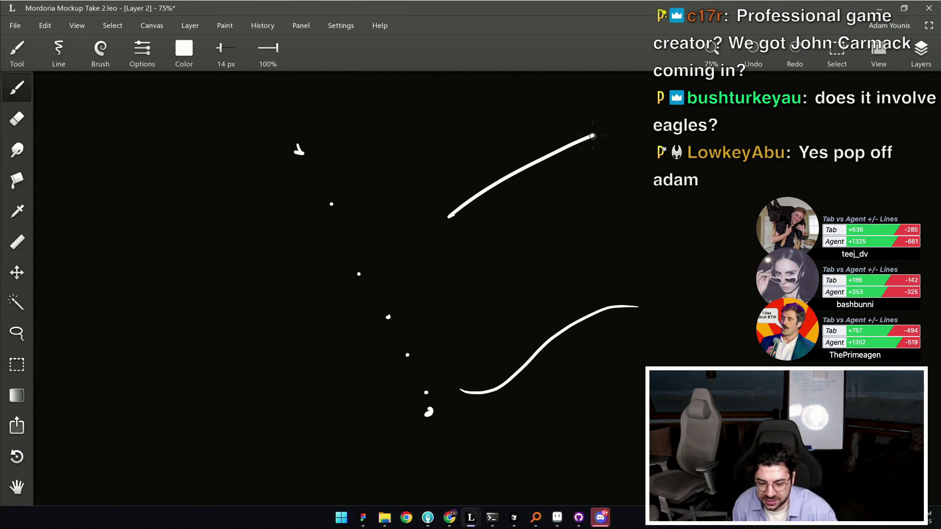
drag(452, 94, 461, 95)
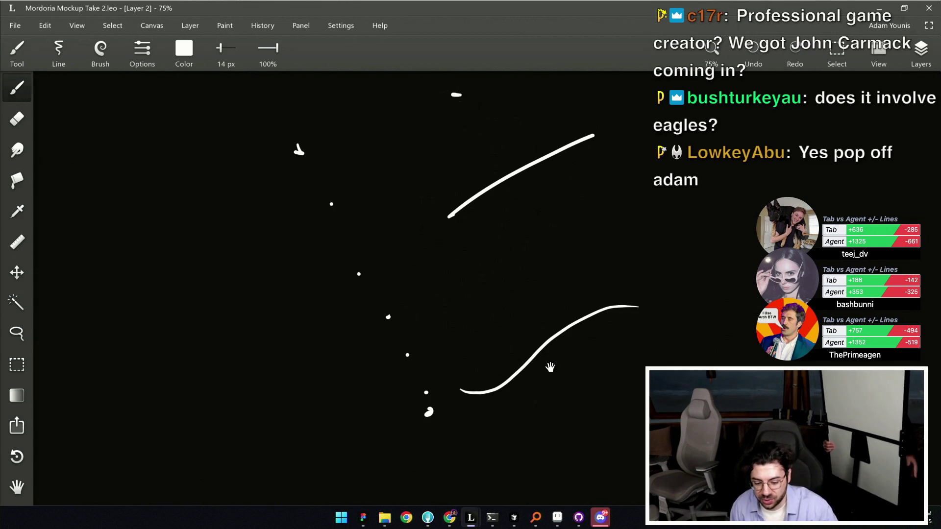
Add a caret mark below the curves with a hooked arrow beside it.
drag(548, 372, 432, 270)
mouse_move(501, 352)
mouse_down()
mouse_move(528, 390)
mouse_move(521, 328)
mouse_move(563, 374)
mouse_up()
key(ctrl+z)
drag(536, 331, 559, 378)
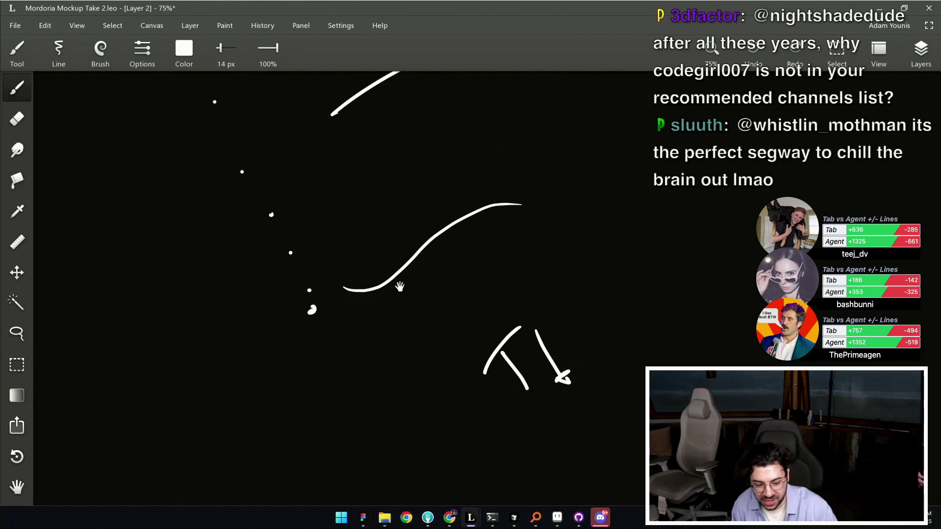
Circle the dot at the top of the trail, discarding an extra second curve.
drag(418, 285, 545, 379)
mouse_move(304, 118)
mouse_down()
mouse_move(274, 162)
mouse_move(321, 105)
mouse_up()
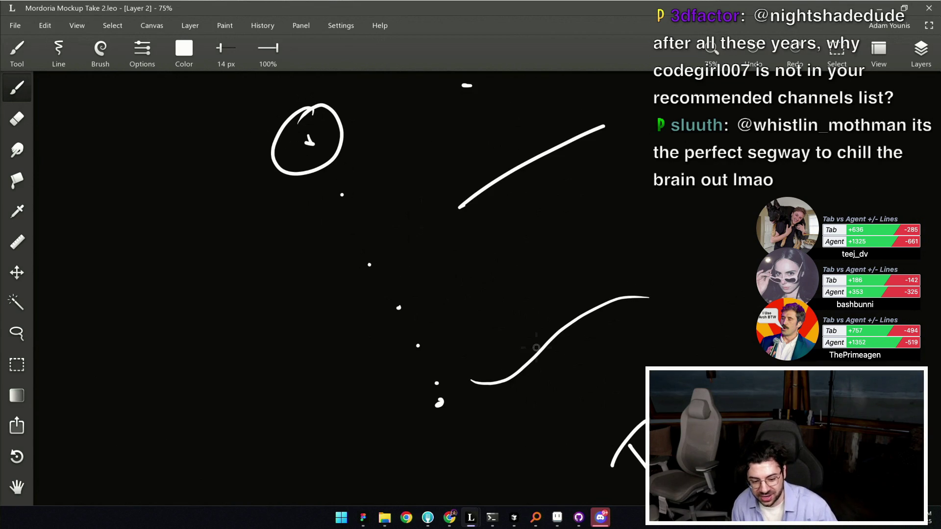
drag(472, 369, 598, 277)
key(ctrl+z)
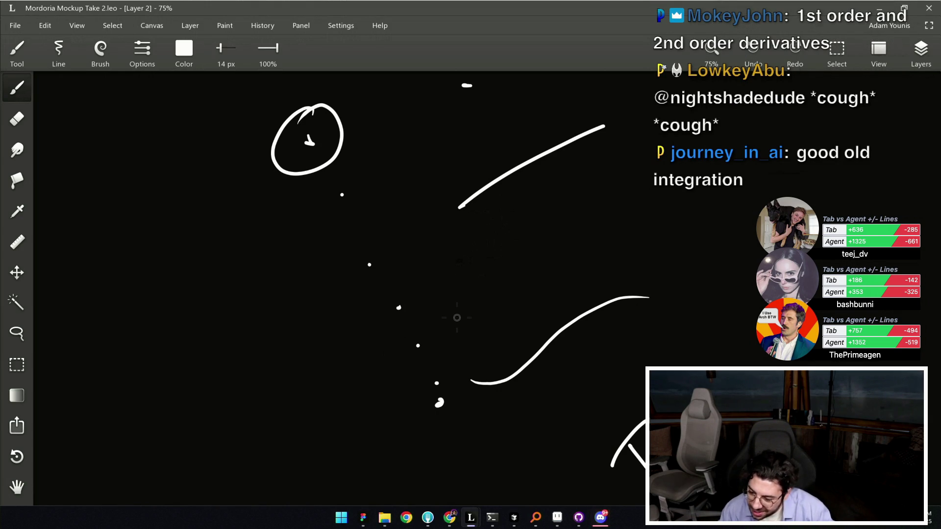
mouse_move(457, 318)
mouse_down()
mouse_move(448, 313)
mouse_move(424, 352)
mouse_move(426, 339)
mouse_up()
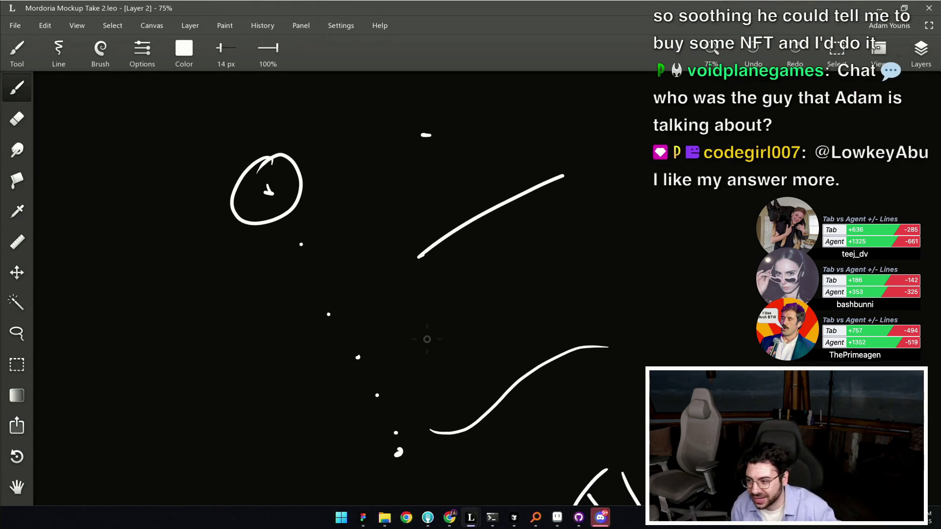
scroll(426, 339, down, 5)
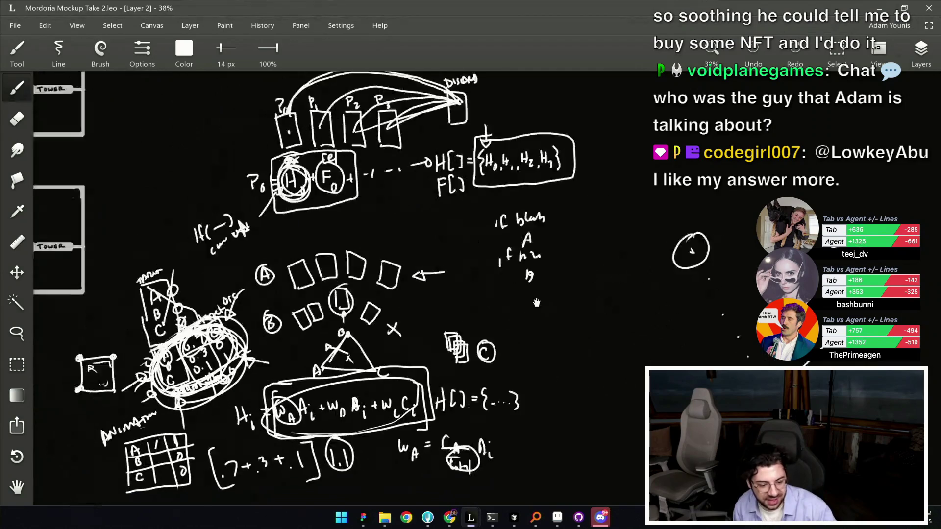
scroll(527, 316, up, 2)
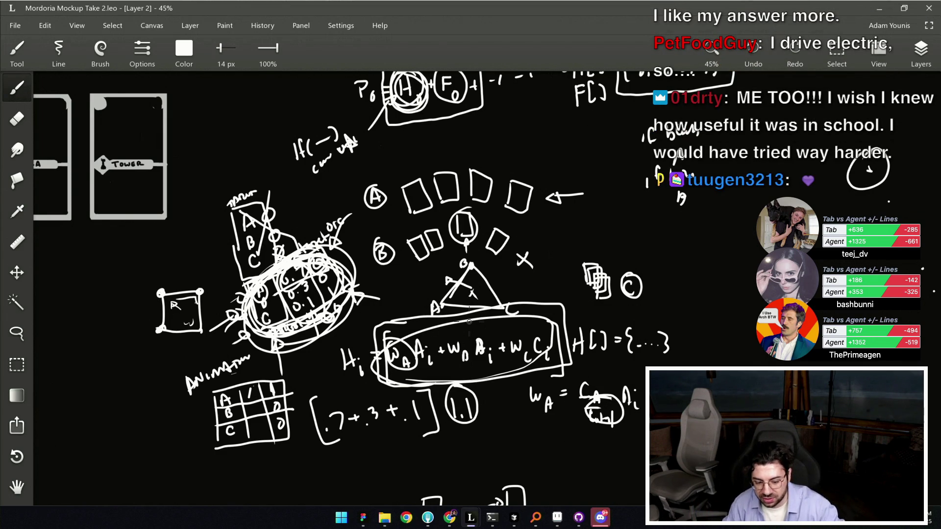
mouse_move(475, 133)
mouse_down()
mouse_move(167, 323)
mouse_move(495, 120)
mouse_move(445, 129)
mouse_up()
key(ctrl+z)
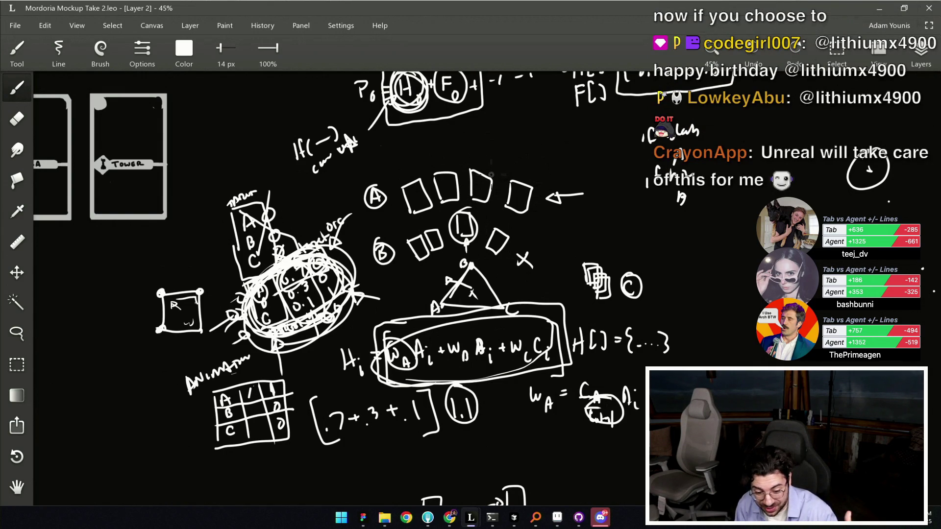
scroll(490, 236, down, 3)
scroll(484, 248, up, 2)
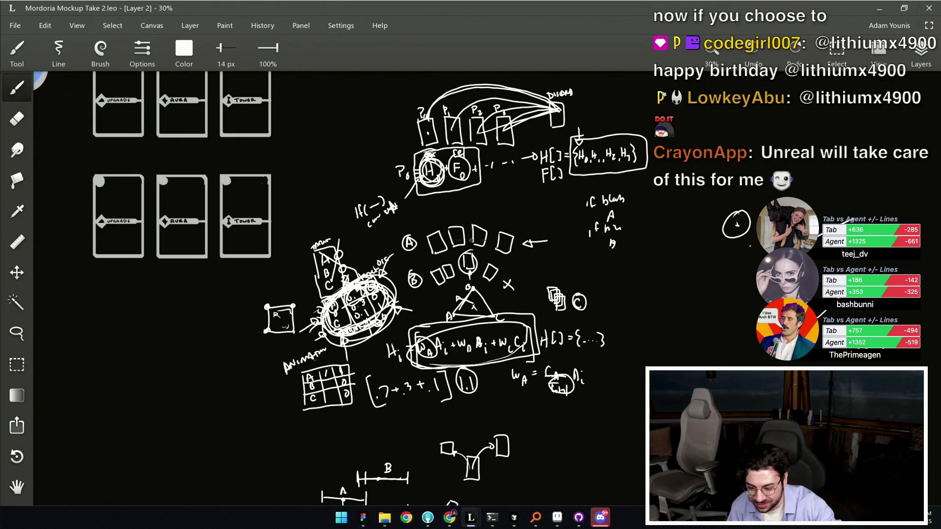
drag(406, 318, 414, 368)
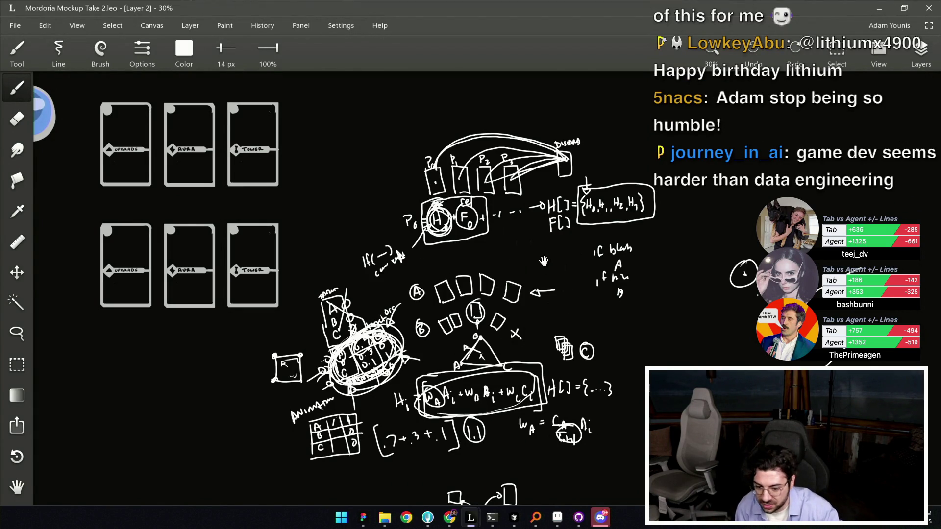
drag(539, 265, 460, 265)
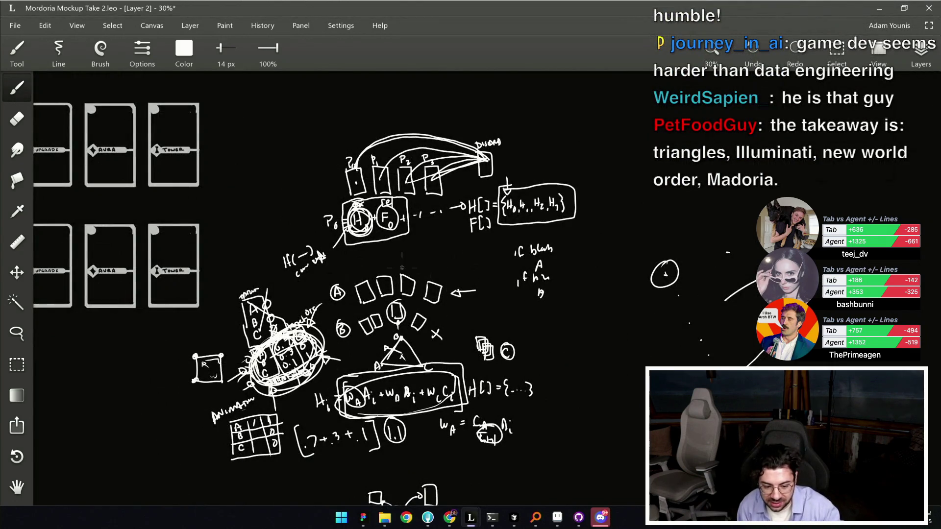
scroll(416, 322, down, 3)
scroll(466, 304, up, 5)
Draw a rounded box with a plus sign inside, redrawing its bottom edge.
mouse_move(474, 211)
mouse_down()
mouse_move(621, 242)
mouse_move(614, 319)
mouse_up()
drag(456, 313, 567, 311)
drag(531, 267, 481, 276)
key(ctrl+z)
drag(426, 305, 570, 306)
drag(495, 243, 495, 262)
drag(487, 252, 506, 252)
drag(571, 252, 436, 270)
Draw a second rounded box with a plus to the right of the first.
mouse_move(602, 150)
mouse_down()
mouse_move(606, 210)
mouse_move(753, 228)
mouse_up()
drag(598, 220, 724, 225)
drag(668, 161, 670, 182)
drag(662, 167, 687, 167)
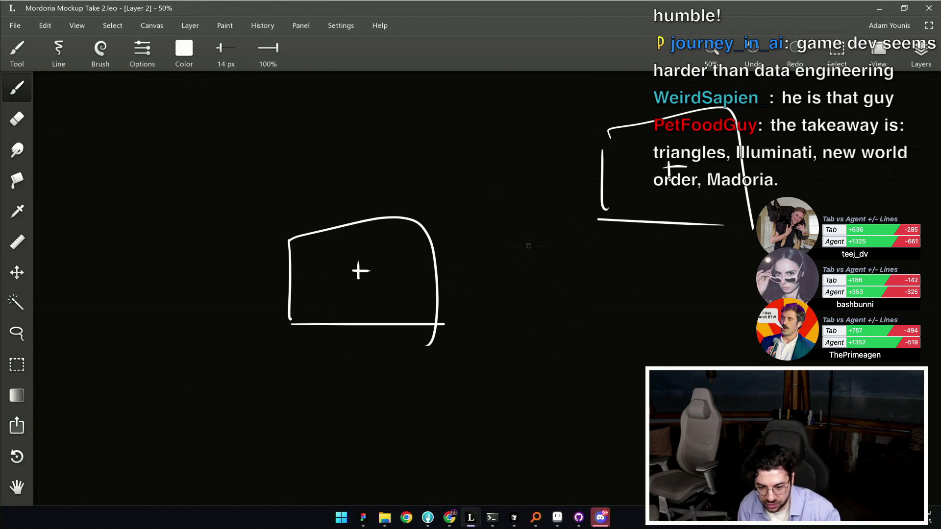
scroll(530, 245, down, 5)
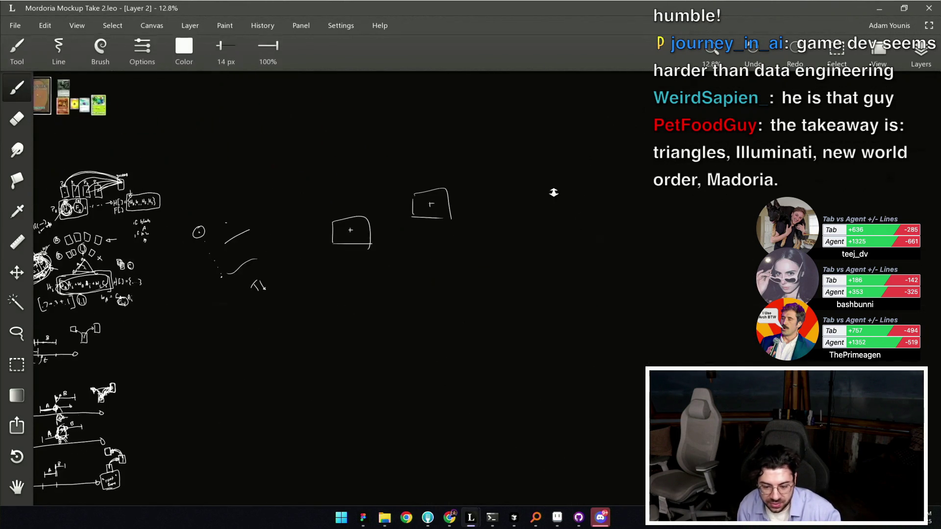
scroll(362, 212, up, 6)
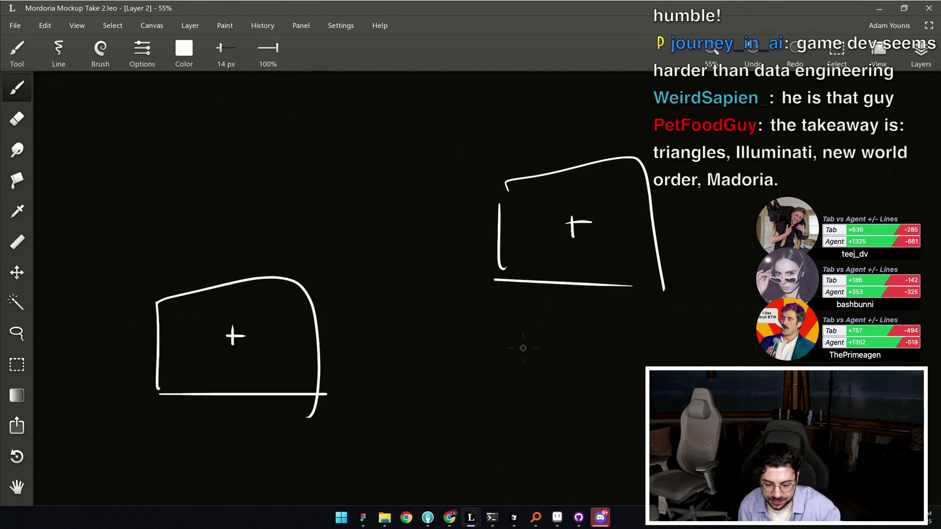
scroll(530, 345, down, 3)
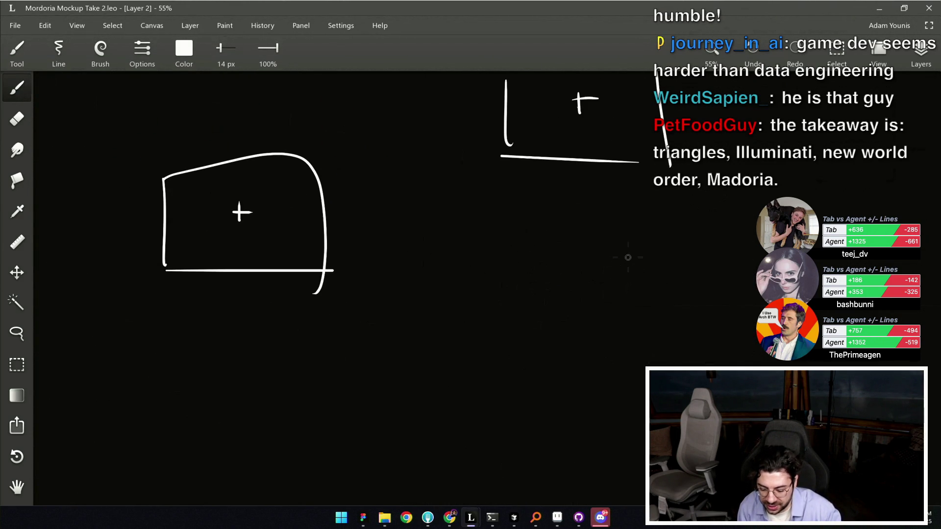
Sketch a scribble with vertical and long slanted strokes over it.
mouse_move(655, 293)
mouse_down()
mouse_move(638, 289)
mouse_move(630, 269)
mouse_move(666, 268)
mouse_up()
drag(622, 227, 621, 296)
drag(691, 233, 690, 294)
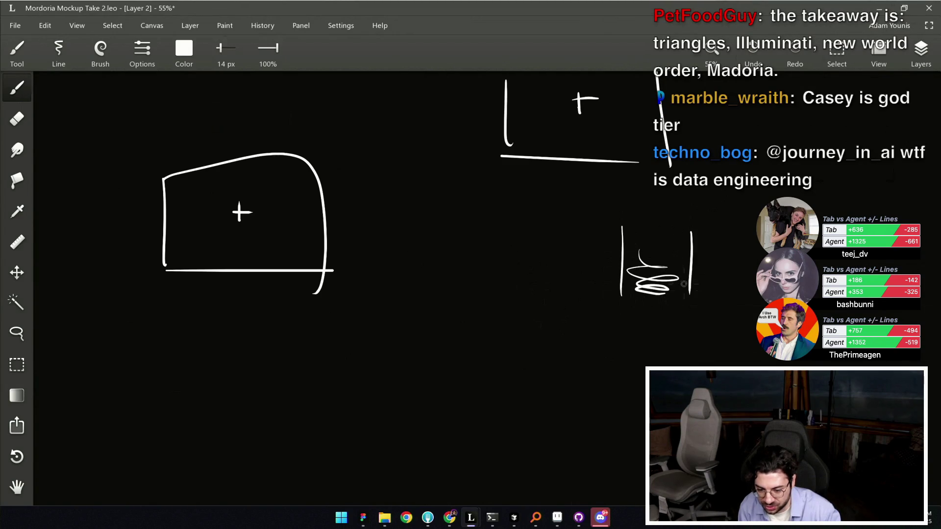
drag(643, 198, 622, 304)
drag(667, 186, 679, 304)
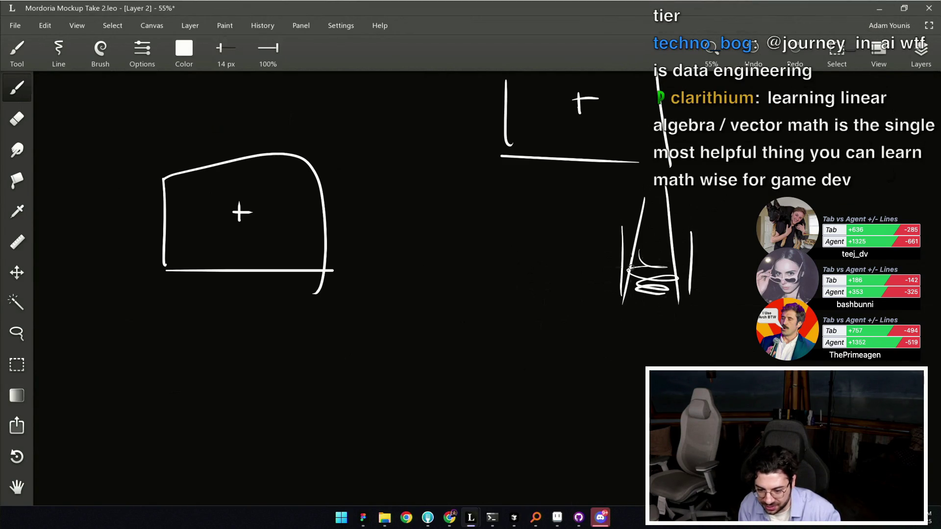
Frame the scribble sketch and add a handle-like hook on its left.
drag(543, 199, 546, 294)
mouse_move(550, 186)
mouse_down()
mouse_move(763, 206)
mouse_move(758, 353)
mouse_up()
drag(551, 314, 738, 323)
mouse_move(494, 210)
mouse_down()
mouse_move(583, 229)
mouse_move(561, 235)
mouse_up()
Zoom out, rectangle-select the upper-right box and try moving it, then revert the move.
scroll(600, 219, down, 2)
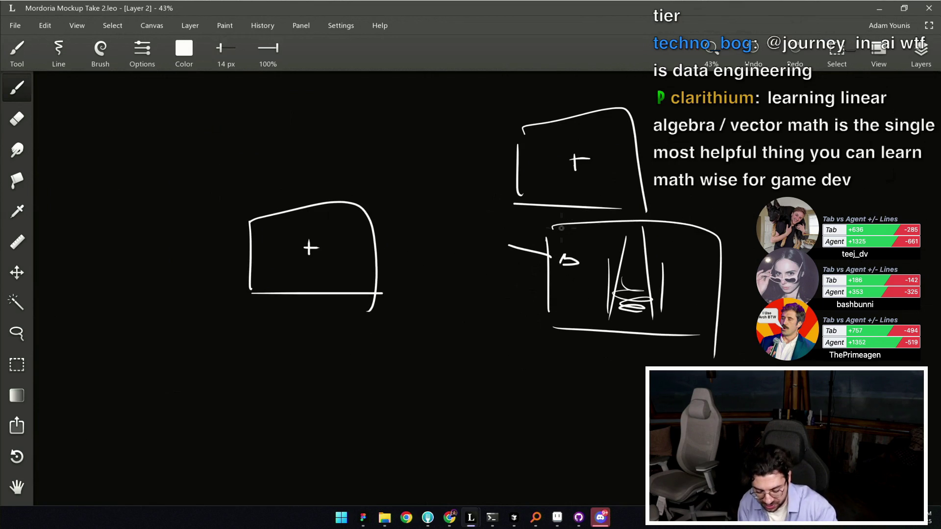
key(m)
mouse_move(501, 212)
mouse_down()
mouse_move(506, 140)
mouse_move(637, 130)
mouse_move(704, 82)
mouse_up()
mouse_move(596, 169)
mouse_down()
mouse_move(611, 250)
mouse_move(652, 286)
mouse_up()
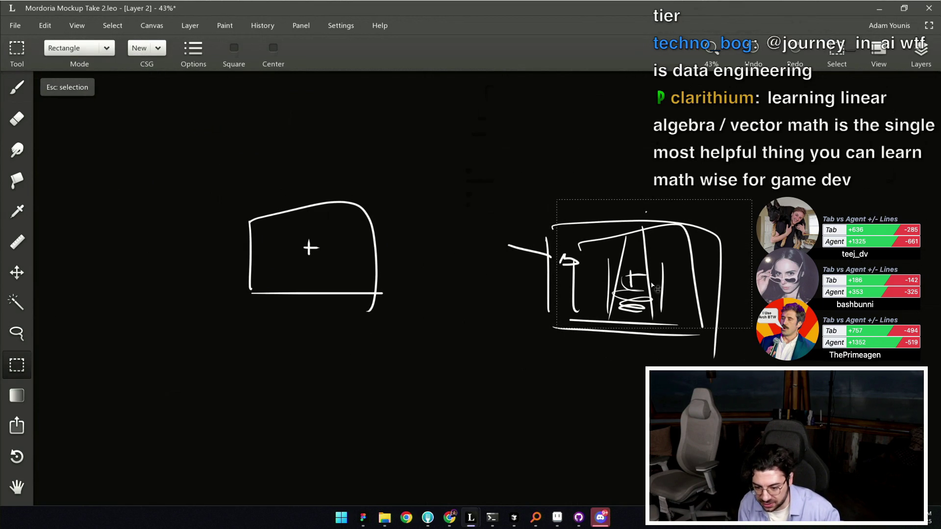
key(ctrl+z)
With the Brush, add a short stroke at the lower box's top, discarding stray strokes.
key(b)
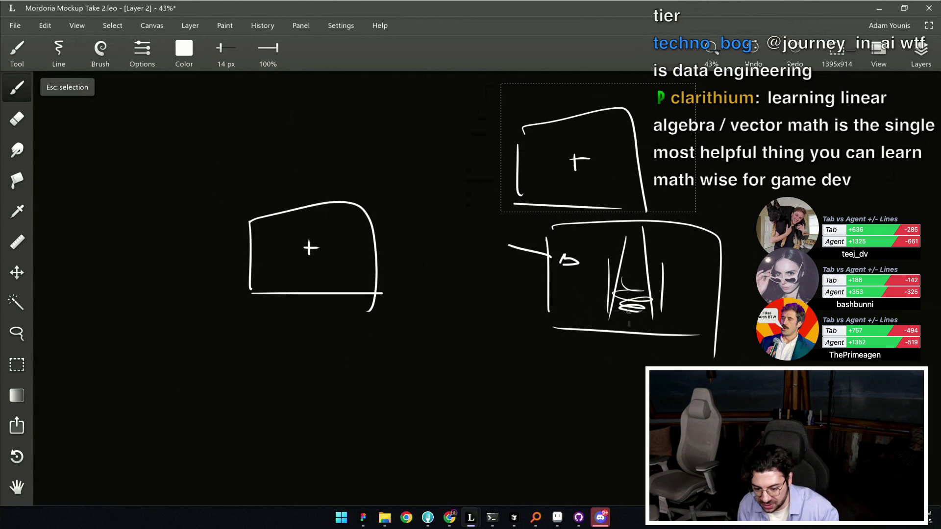
drag(707, 305, 706, 322)
drag(600, 305, 598, 316)
key(ctrl+z)
key(ctrl+z)
key(ctrl+z)
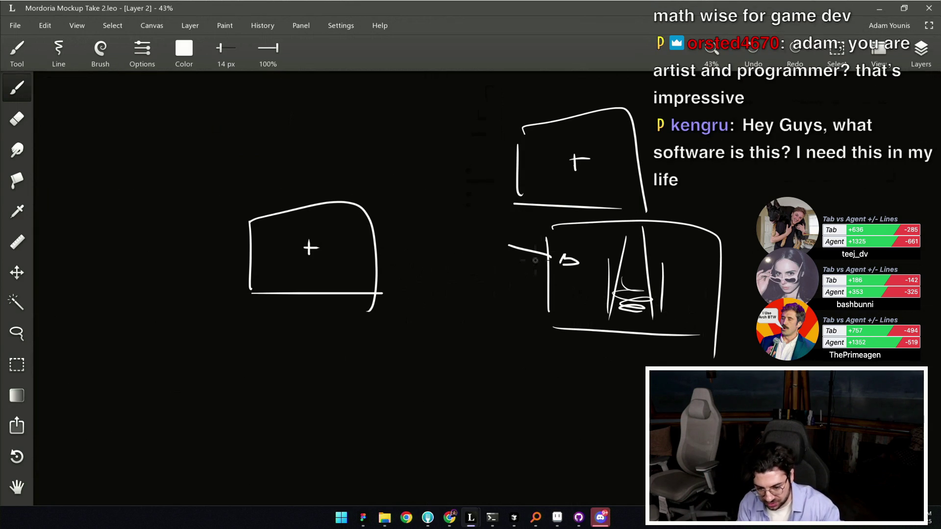
mouse_move(552, 234)
mouse_down()
mouse_move(690, 231)
mouse_move(726, 251)
mouse_up()
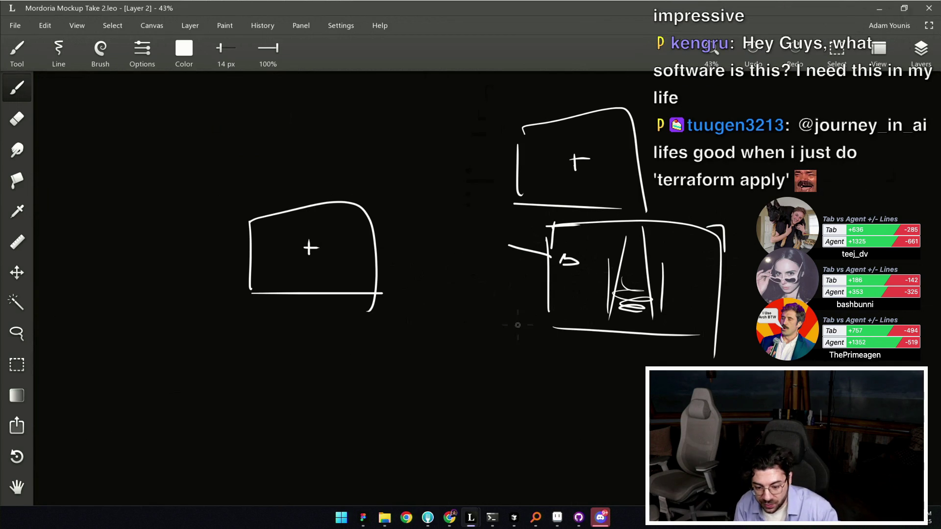
Pan to the left area and draw an arrow running right from the plus box.
drag(490, 318, 612, 265)
mouse_move(451, 196)
mouse_down()
mouse_move(450, 251)
mouse_move(550, 235)
mouse_move(567, 254)
mouse_up()
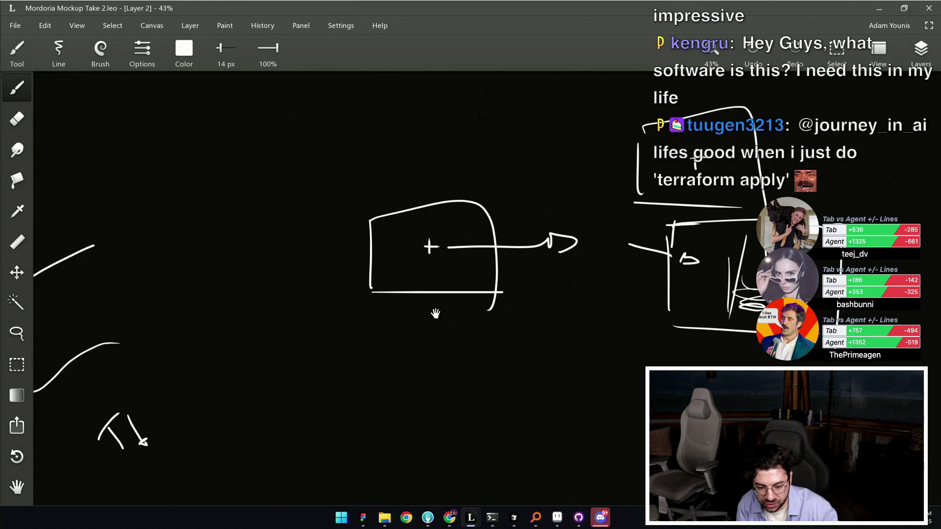
drag(428, 354, 448, 314)
Draw a new box holding a D, with an incoming line and an arrow pointing out.
drag(401, 378, 512, 372)
drag(491, 313, 495, 398)
drag(491, 310, 660, 365)
drag(503, 394, 610, 392)
mouse_move(554, 360)
mouse_down()
mouse_move(610, 359)
mouse_move(610, 370)
mouse_up()
Try circling the D box and the right-hand sketch, undoing both circles.
scroll(574, 373, up, 3)
key(e)
key(b)
scroll(515, 276, down, 2)
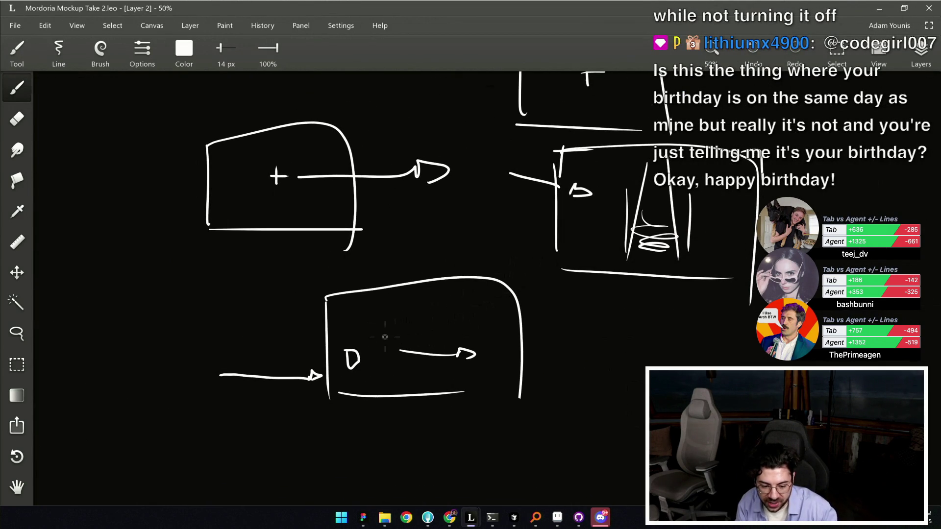
mouse_move(510, 294)
mouse_down()
mouse_move(314, 338)
mouse_move(372, 292)
mouse_move(357, 298)
mouse_up()
key(ctrl+z)
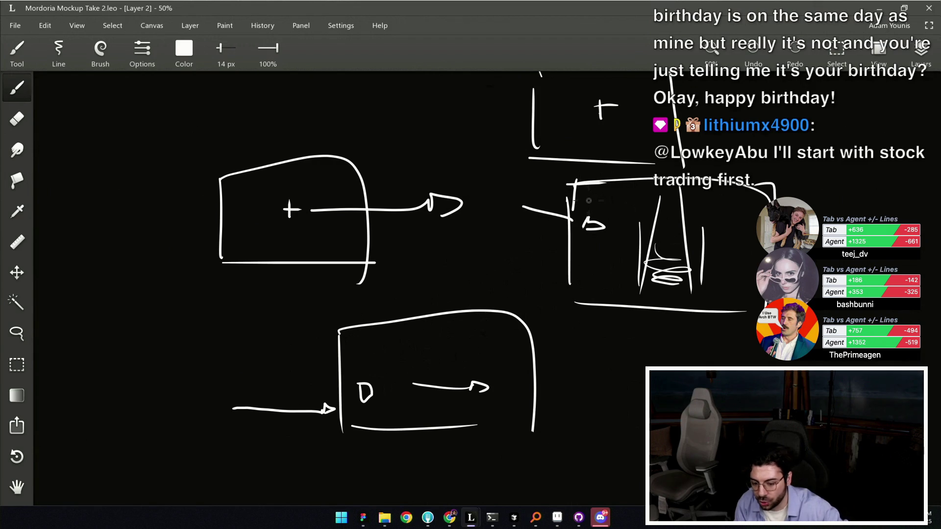
mouse_move(687, 159)
mouse_down()
mouse_move(578, 167)
mouse_move(616, 157)
mouse_up()
key(ctrl+z)
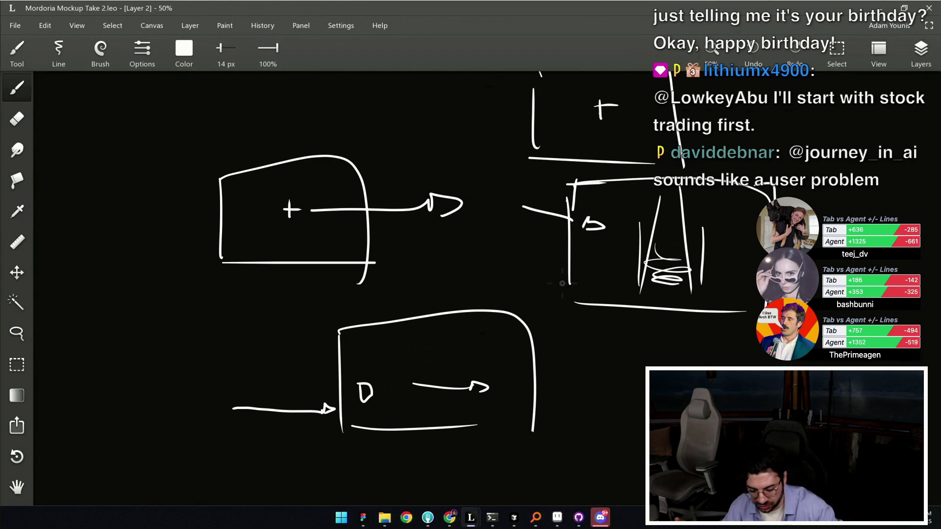
Zoom out and pan around to review the other sketches, then zoom back to 41%.
mouse_move(480, 307)
mouse_down()
mouse_move(481, 378)
mouse_move(521, 332)
mouse_up()
scroll(521, 331, down, 2)
mouse_move(66, 291)
mouse_down()
mouse_move(449, 291)
mouse_move(598, 215)
mouse_move(598, 99)
mouse_up()
scroll(490, 283, up, 2)
drag(490, 284, 490, 186)
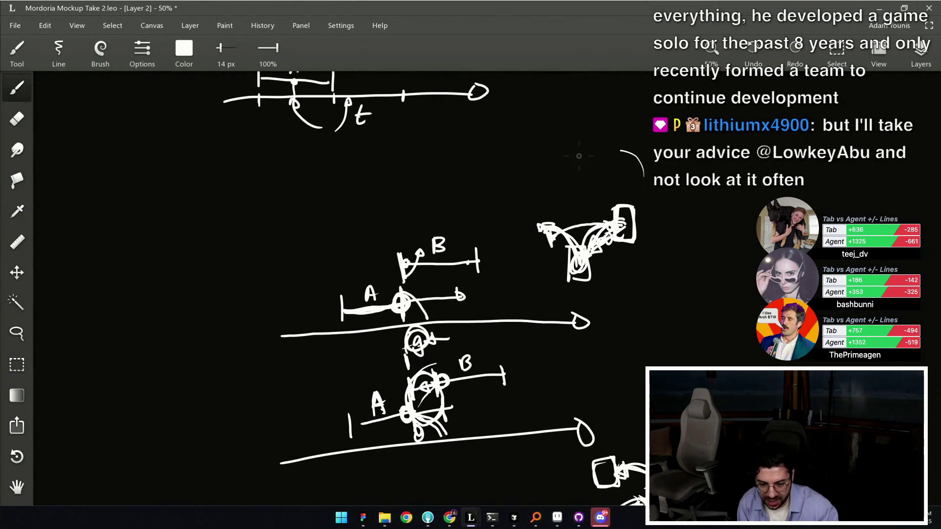
scroll(652, 202, down, 2)
mouse_move(652, 203)
mouse_down()
mouse_move(539, 245)
mouse_move(612, 273)
mouse_up()
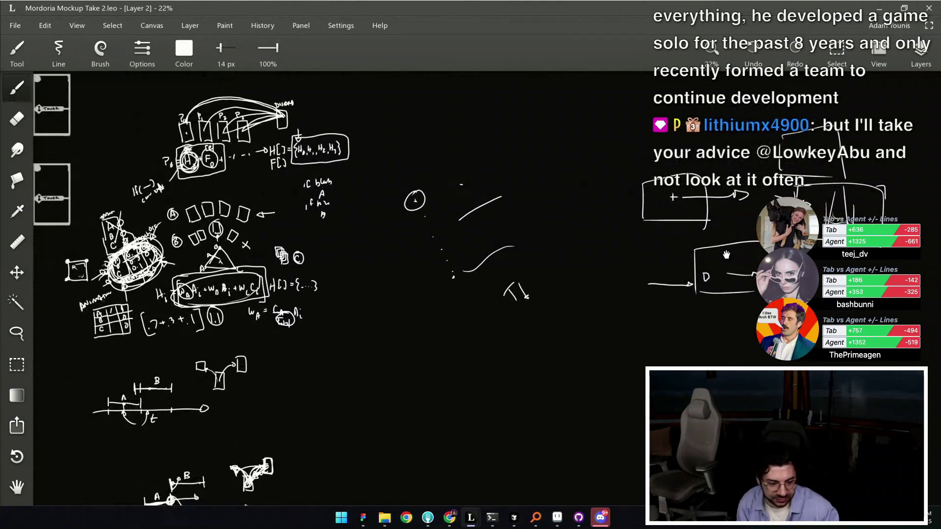
scroll(612, 273, up, 2)
scroll(612, 273, up, 3)
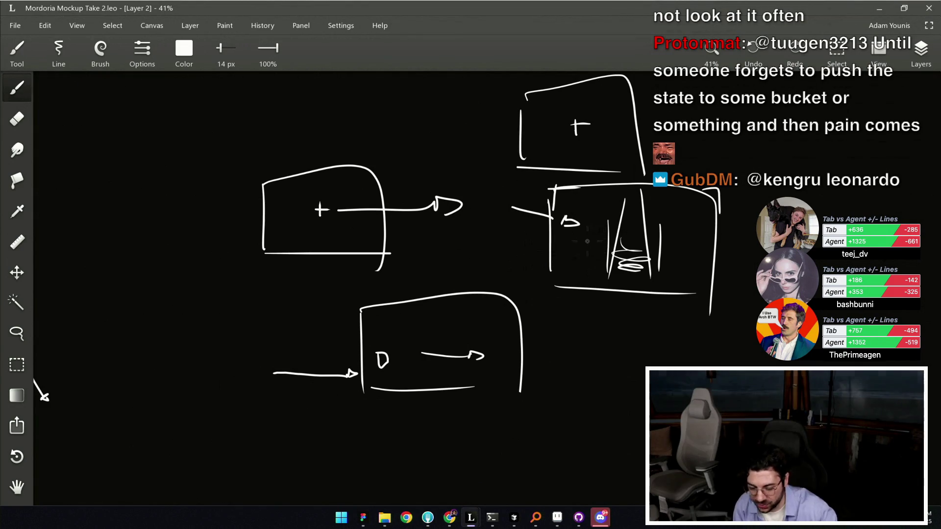
Label the D box A and the right-hand door box B, undoing trial circles.
drag(428, 289, 446, 280)
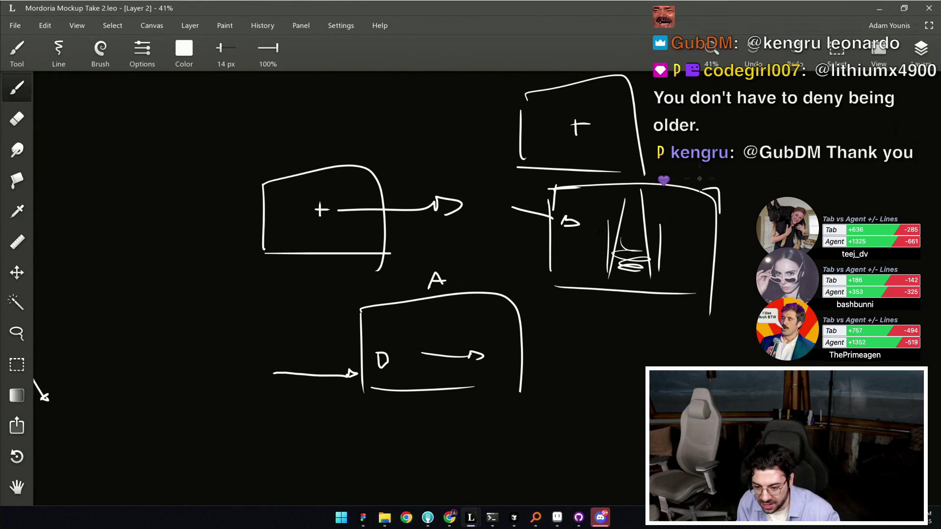
drag(690, 167, 692, 181)
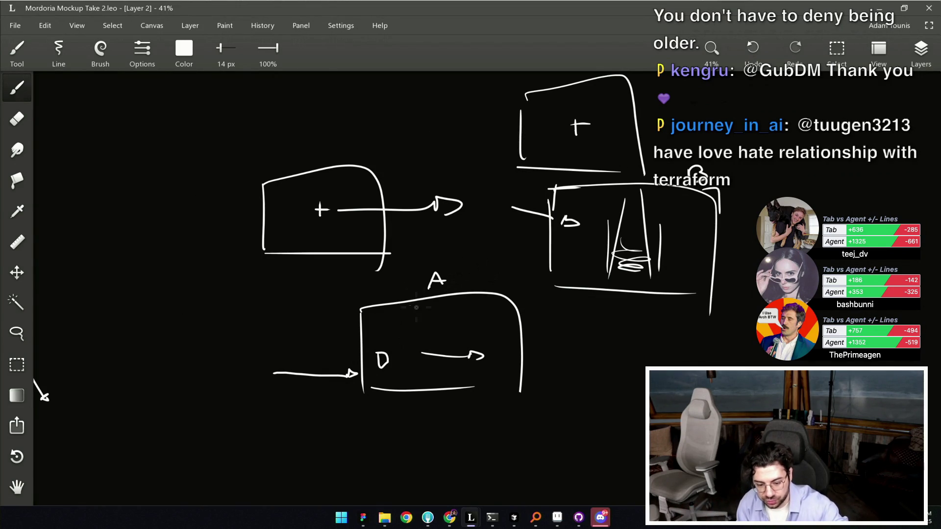
mouse_move(500, 268)
mouse_down()
mouse_move(312, 318)
mouse_move(453, 272)
mouse_up()
mouse_move(722, 145)
mouse_down()
mouse_move(597, 155)
mouse_move(686, 182)
mouse_up()
key(ctrl+z)
key(ctrl+z)
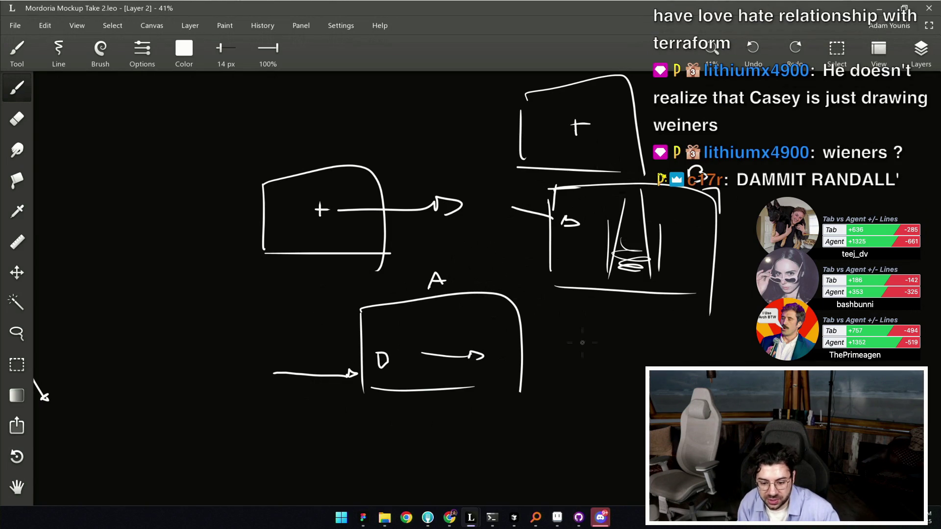
Shift the drawing up and left, then undo a trial circle around a sketch.
drag(573, 336, 433, 261)
mouse_move(452, 81)
mouse_down()
mouse_move(564, 115)
mouse_move(417, 123)
mouse_up()
key(ctrl+z)
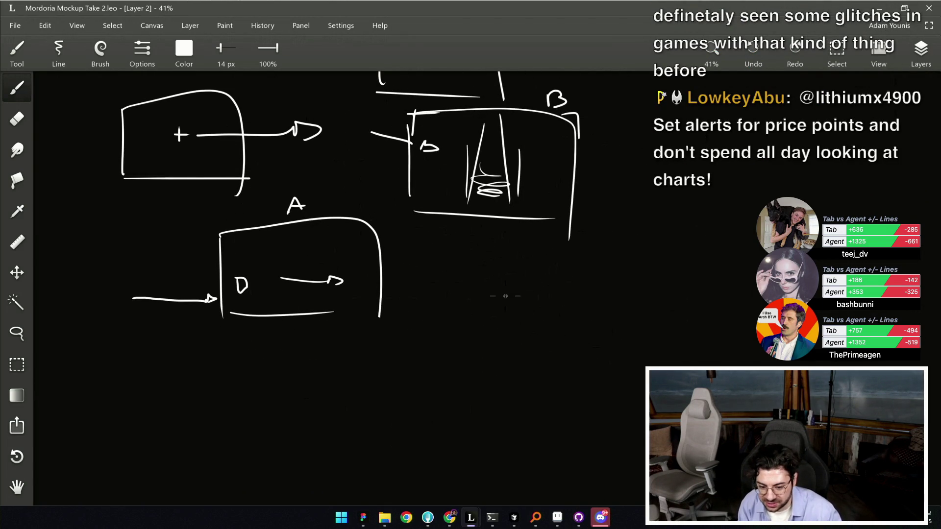
Draw a rising curve below the boxes, labelled A at its left end and B at its right.
mouse_move(458, 346)
mouse_down()
mouse_move(572, 290)
mouse_move(617, 285)
mouse_up()
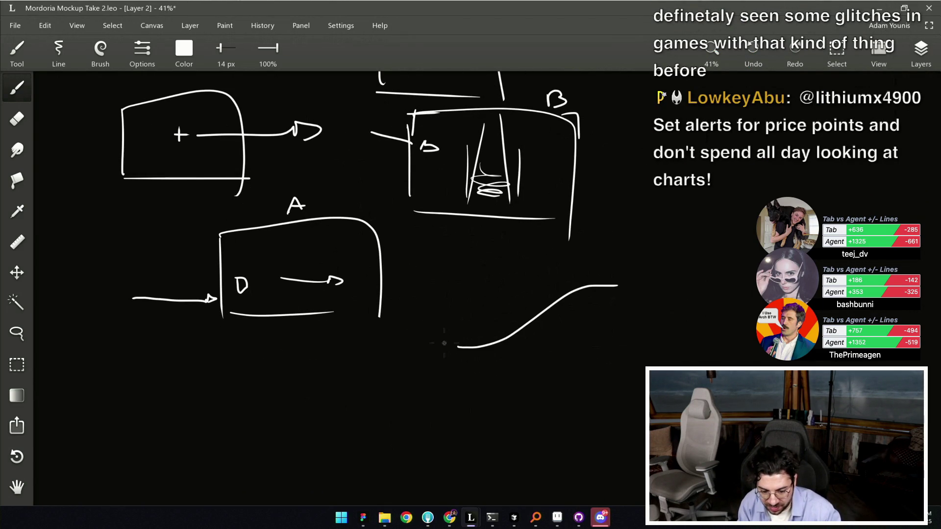
drag(436, 355, 450, 354)
drag(438, 349, 448, 347)
mouse_move(631, 276)
mouse_down()
mouse_move(640, 284)
mouse_move(632, 293)
mouse_up()
Draw a 0-to-1 arrow line under the curve, then bring up the Bézier curves video.
scroll(582, 311, down, 1)
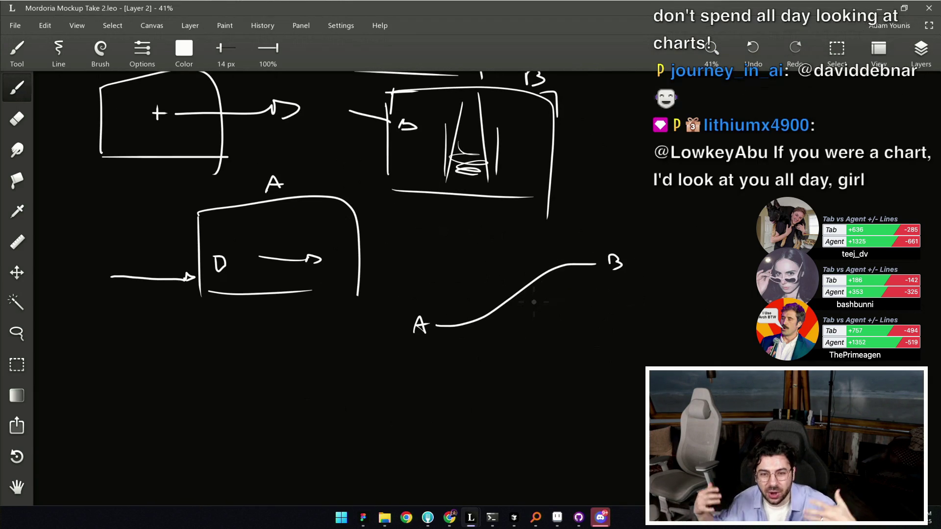
scroll(422, 339, right, 1)
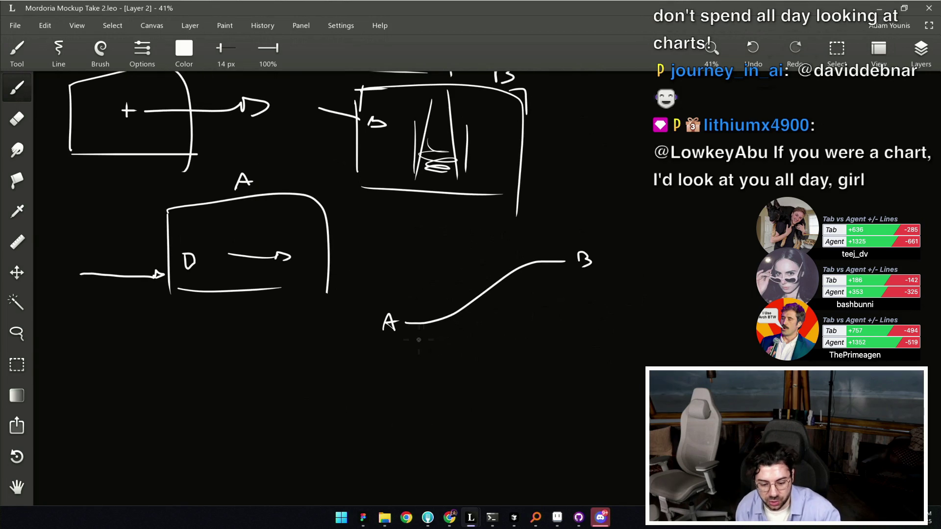
drag(398, 348, 538, 352)
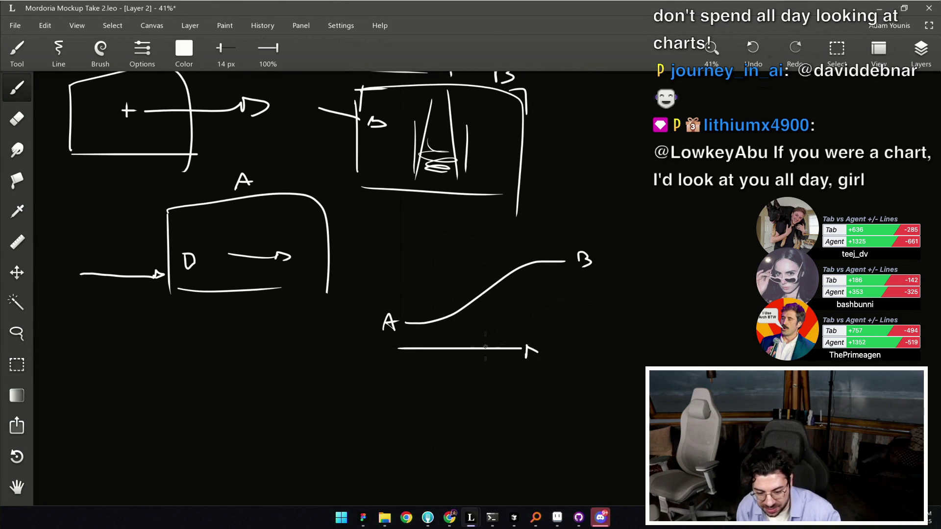
drag(393, 356, 390, 334)
drag(538, 328, 538, 340)
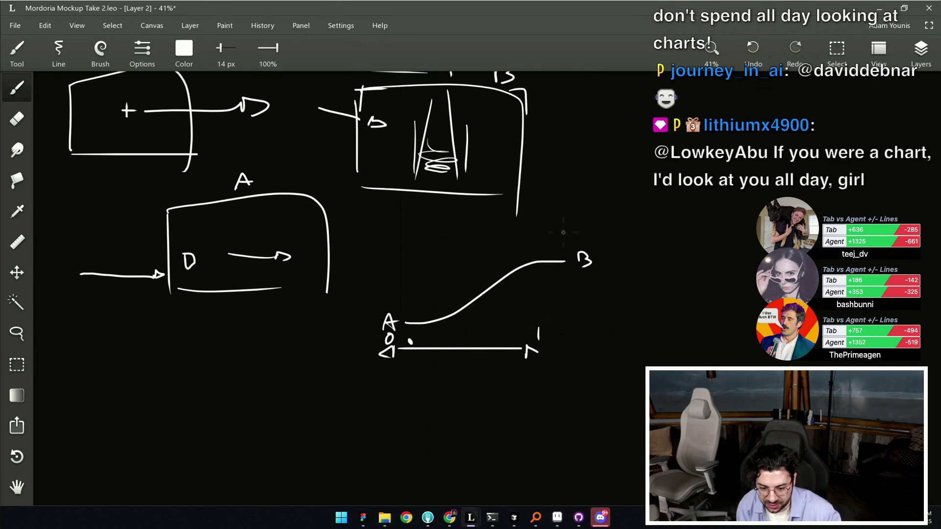
mouse_move(556, 241)
mouse_down()
mouse_move(563, 230)
mouse_move(558, 243)
mouse_move(638, 237)
mouse_up()
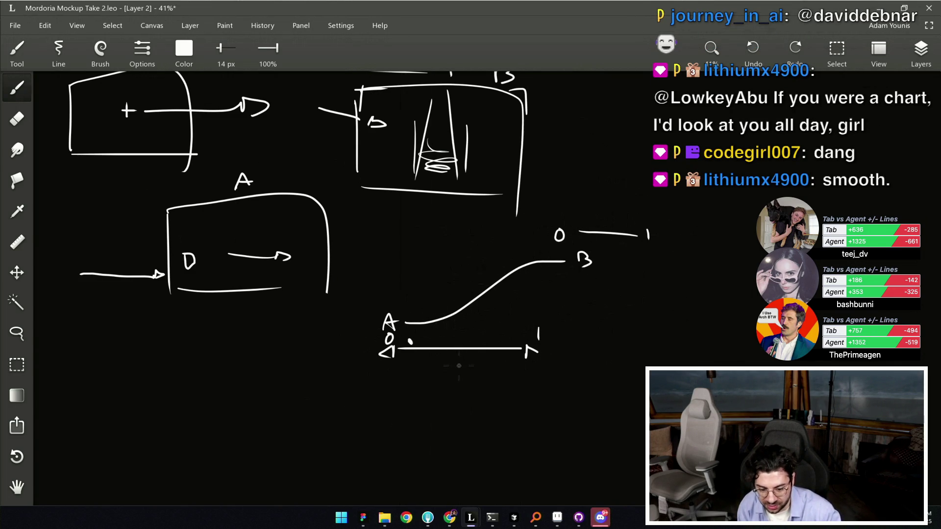
drag(459, 367, 459, 375)
drag(597, 213, 598, 219)
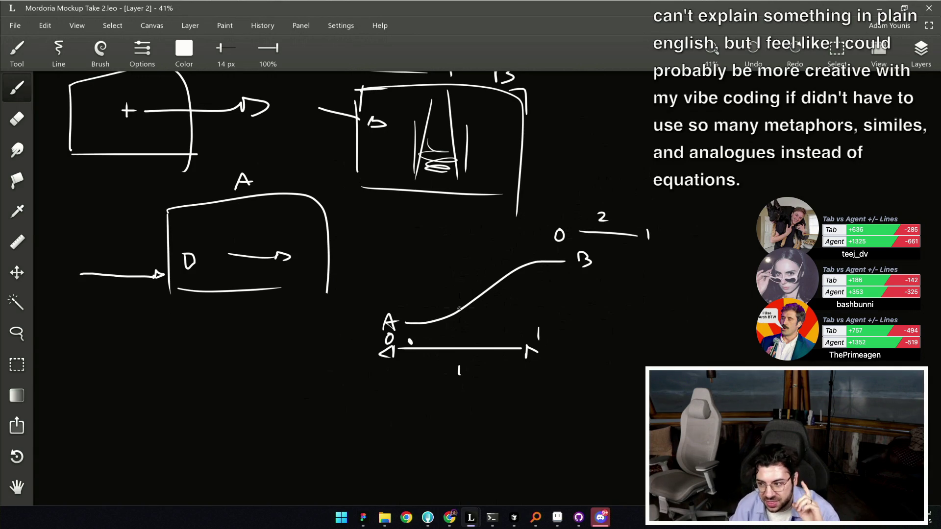
key(alt+Tab)
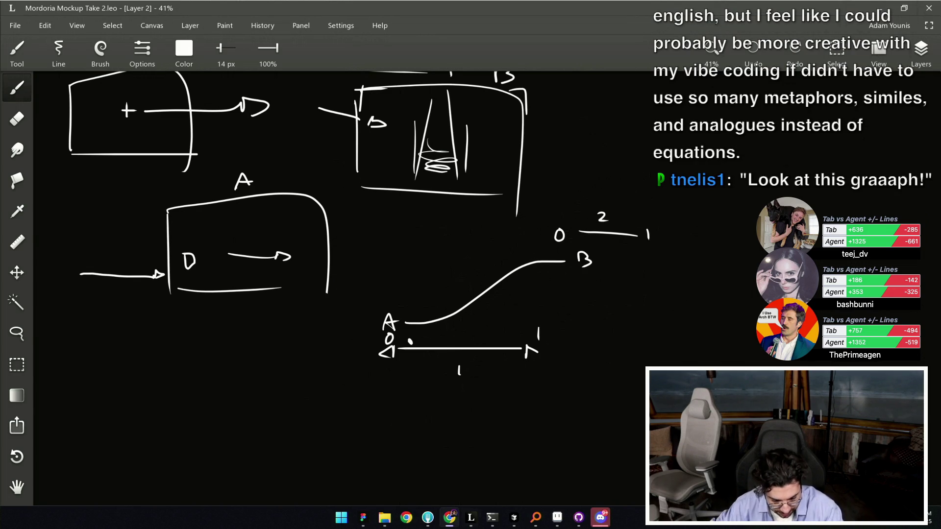
key(alt+Tab)
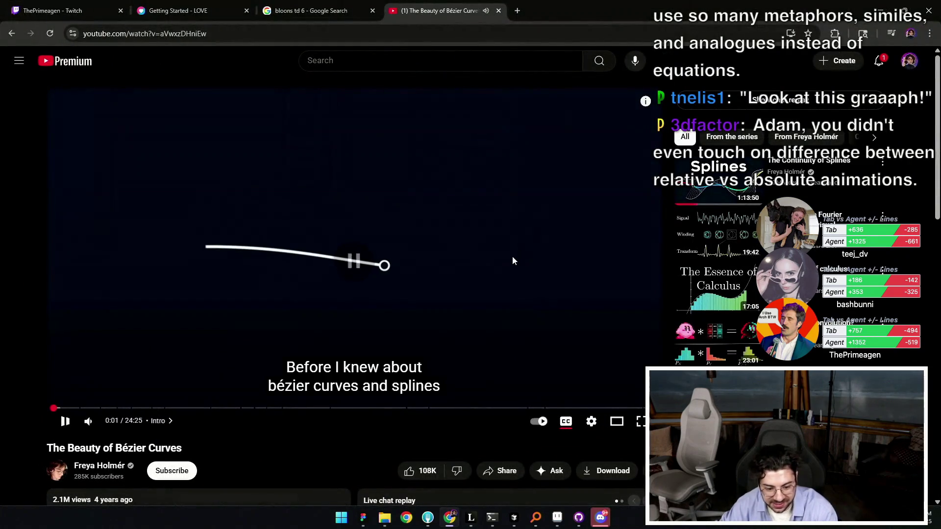
Pause the Bézier video and minimise Chrome to return to the Leonardo whiteboard.
click(452, 277)
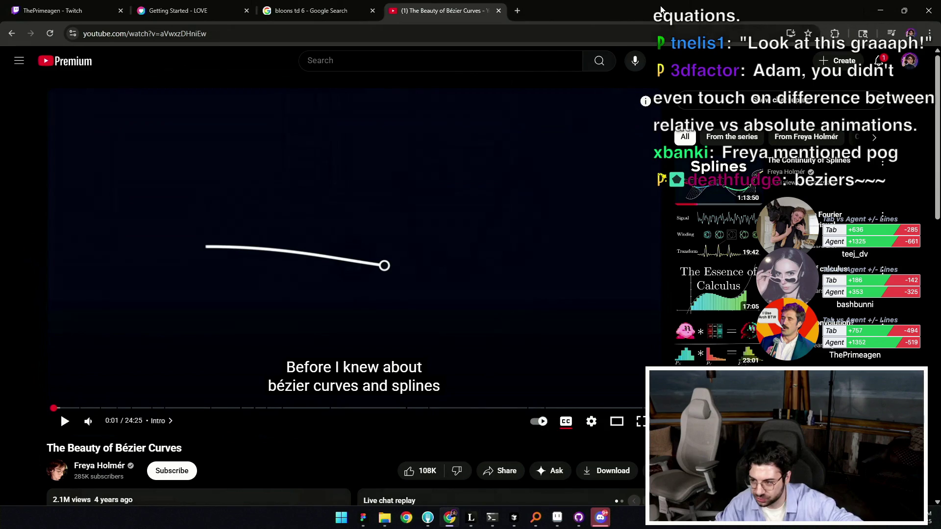
click(881, 10)
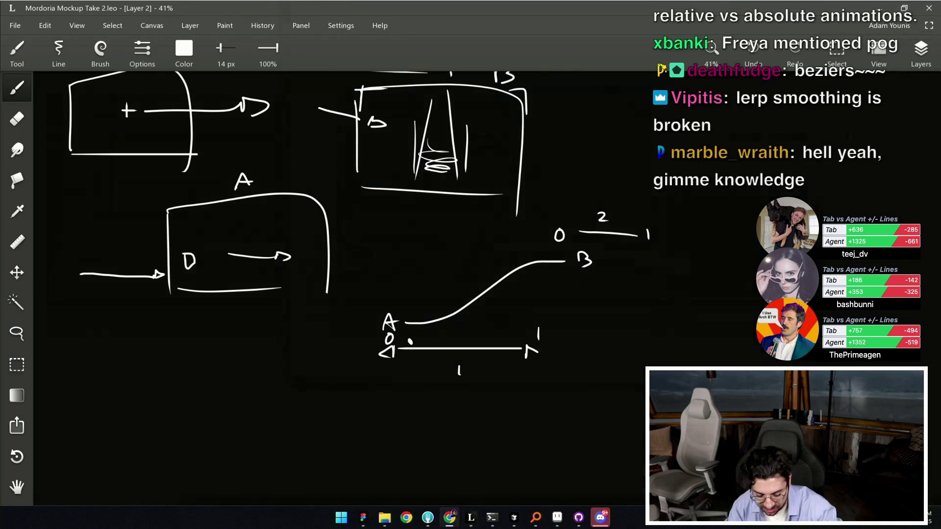
click(560, 307)
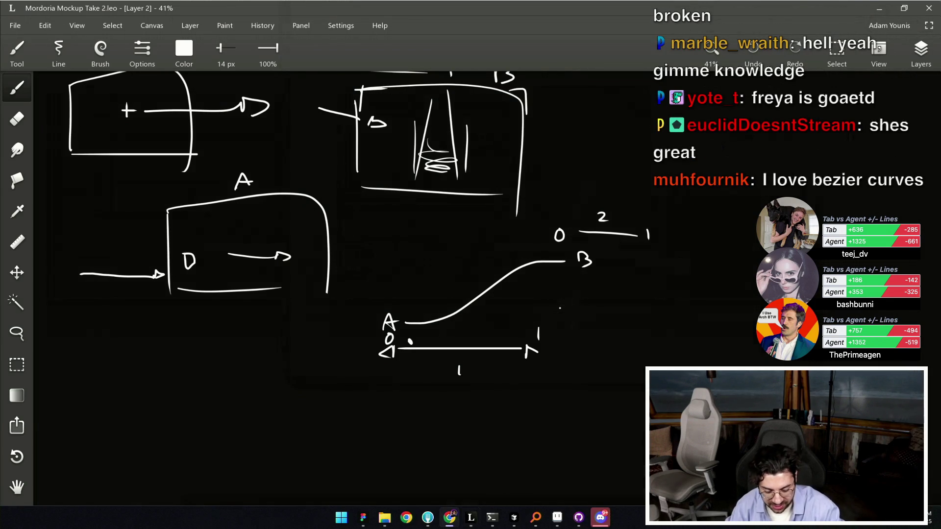
Pan to blank space and draw three point circles: left, upper and right.
click(626, 232)
mouse_move(685, 215)
mouse_down()
mouse_move(441, 241)
mouse_move(508, 267)
mouse_move(589, 267)
mouse_move(430, 328)
mouse_move(430, 299)
mouse_up()
mouse_move(411, 294)
mouse_down()
mouse_move(404, 301)
mouse_move(413, 295)
mouse_up()
drag(550, 171, 560, 180)
scroll(609, 256, right, 5)
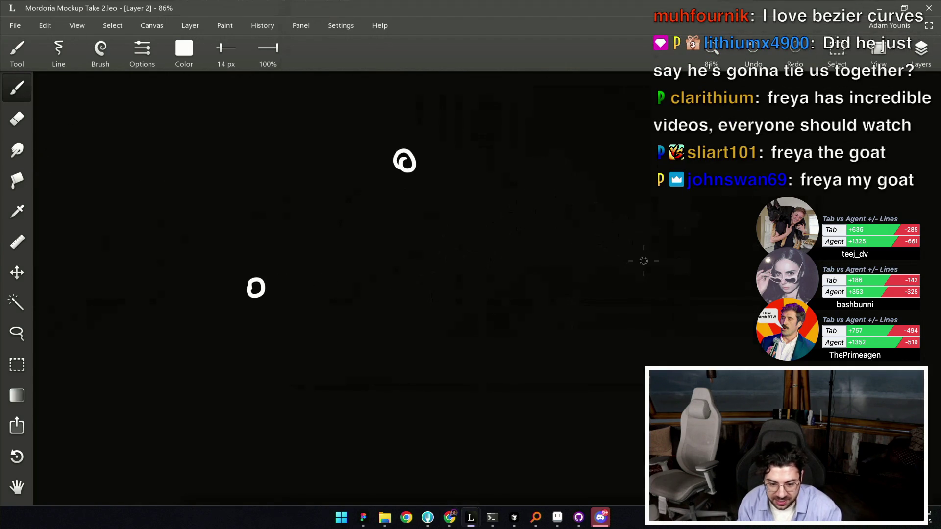
drag(647, 258, 650, 255)
Label the points A, 0, 1 and B.
mouse_move(205, 297)
mouse_down()
mouse_move(209, 276)
mouse_move(215, 285)
mouse_up()
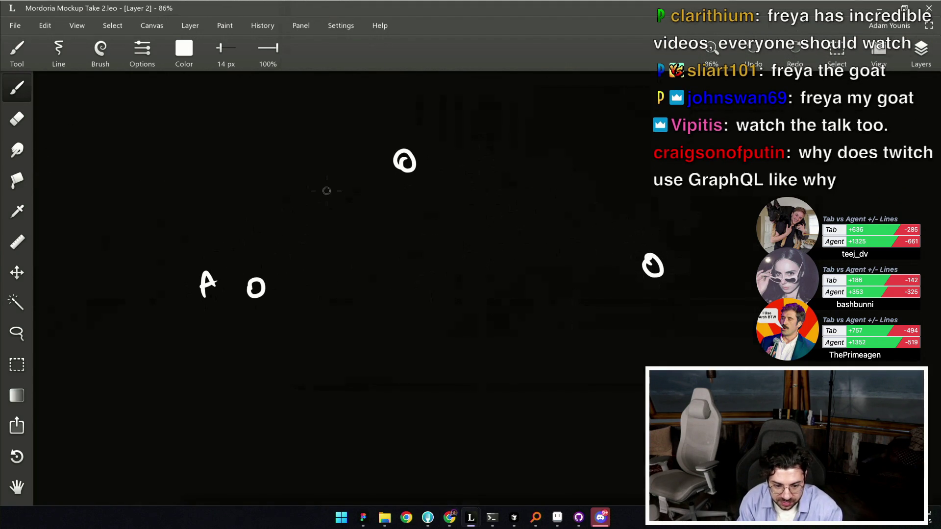
drag(245, 253, 249, 261)
drag(389, 122, 390, 140)
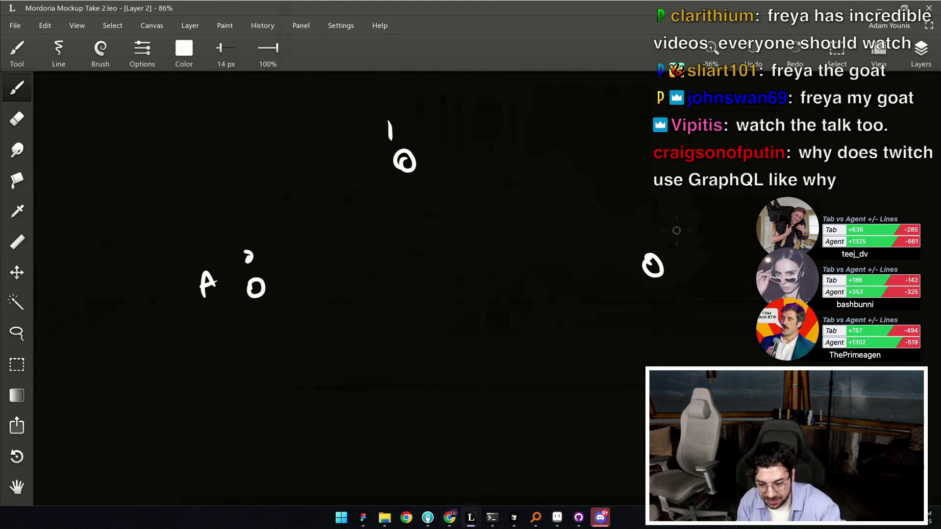
mouse_move(680, 216)
mouse_down()
mouse_move(706, 228)
mouse_move(691, 238)
mouse_up()
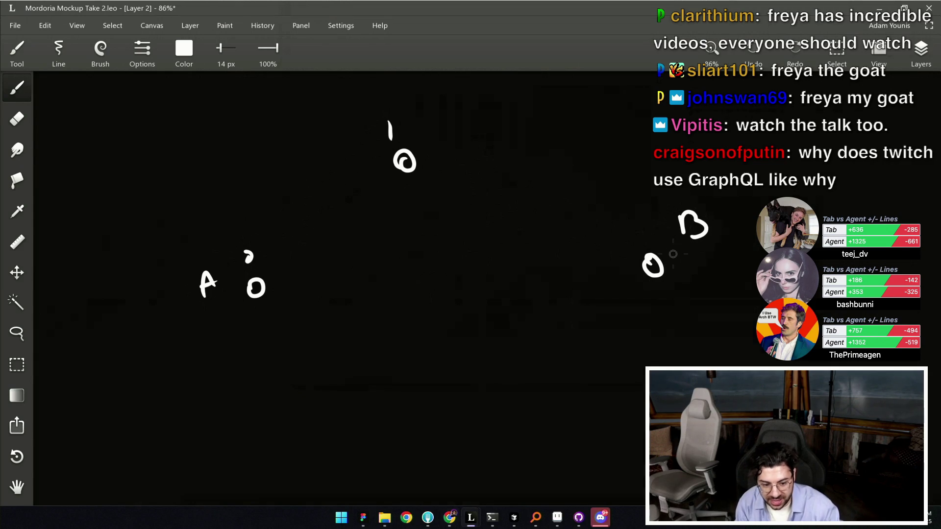
Draw a straight line from A to point 1, discarding extra strokes.
drag(262, 279, 412, 159)
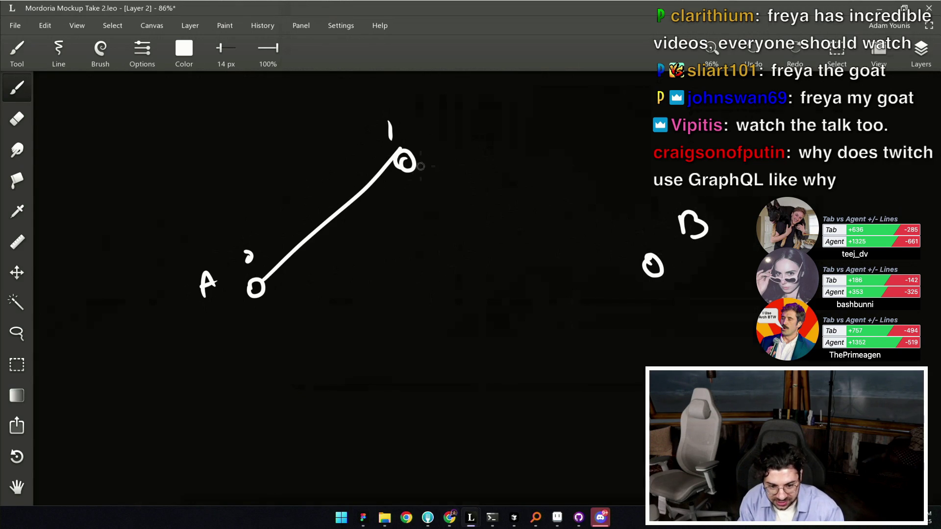
mouse_move(267, 280)
mouse_down()
mouse_move(544, 228)
mouse_move(632, 269)
mouse_up()
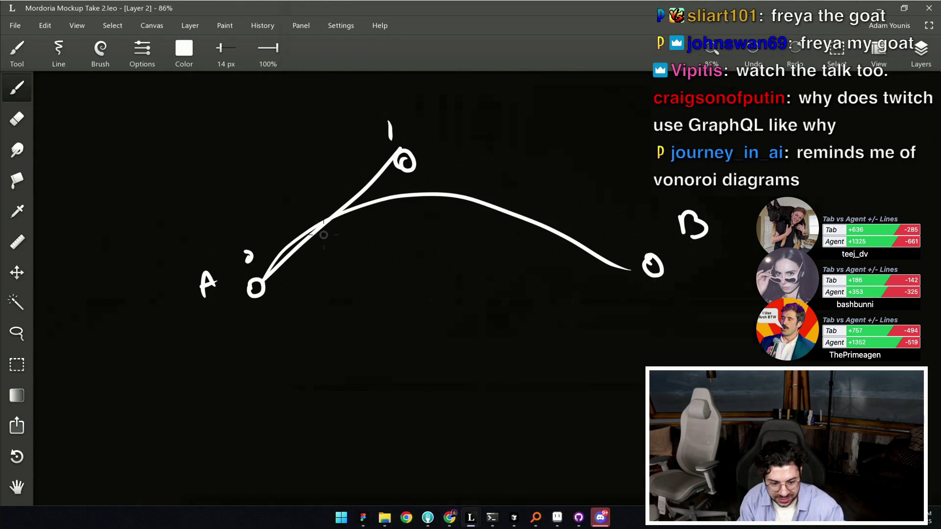
key(ctrl+z)
drag(265, 257, 368, 141)
key(ctrl+z)
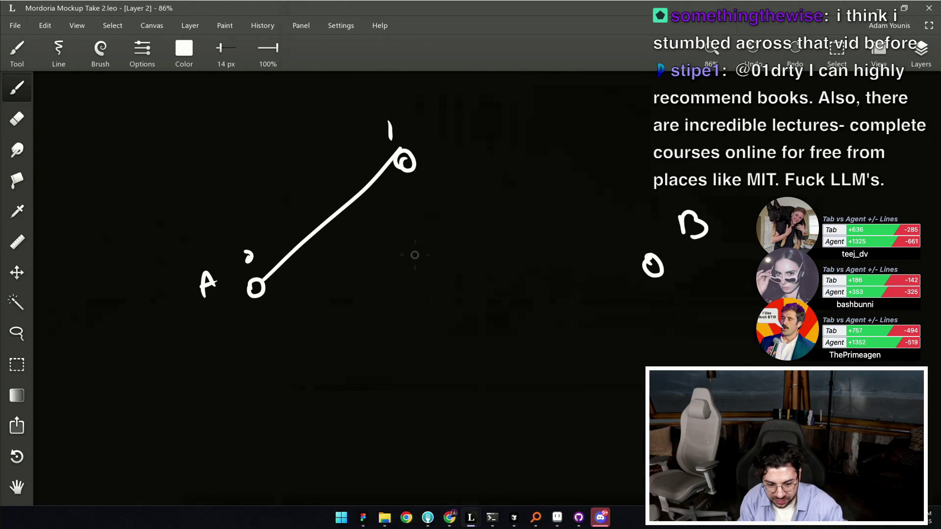
Mark point T on the A–1 line, draw an arch from A to B, and save.
drag(322, 227, 325, 218)
mouse_move(317, 184)
mouse_down()
mouse_move(318, 199)
mouse_move(328, 180)
mouse_up()
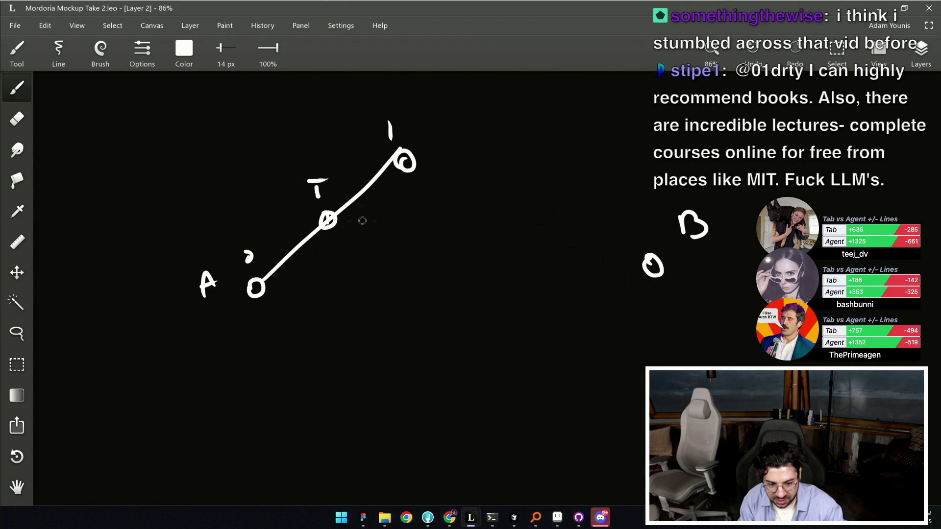
drag(352, 220, 618, 270)
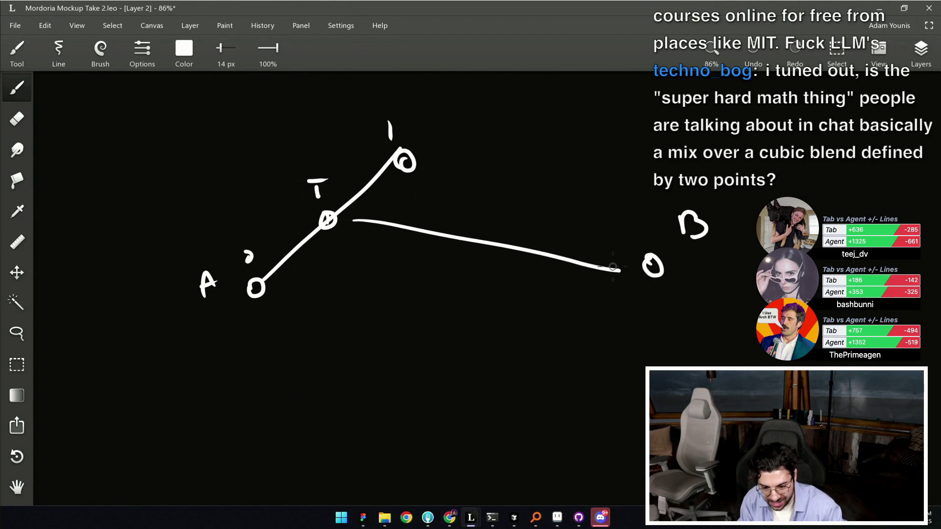
key(ctrl+z)
drag(275, 280, 629, 256)
key(ctrl+s)
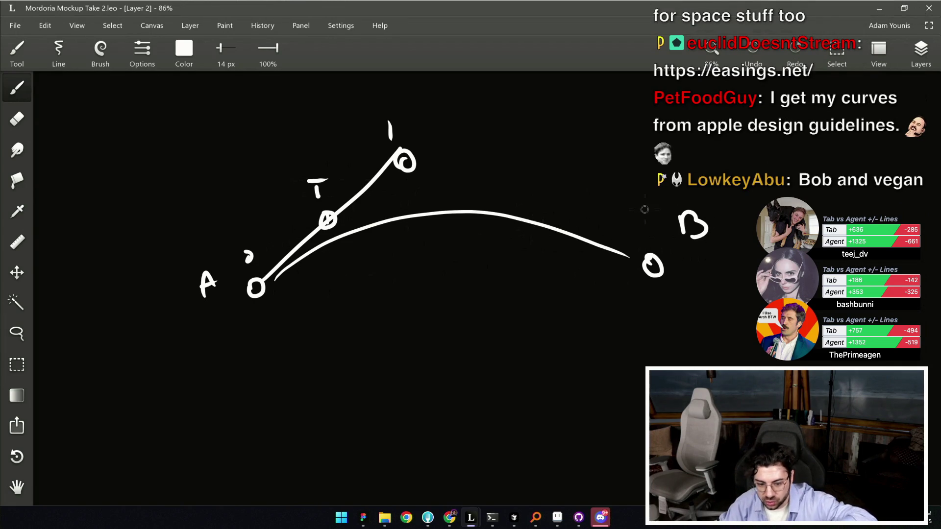
Zoom the canvas out to see the card-mechanics diagrams and all curve sketches.
scroll(588, 206, down, 5)
scroll(710, 266, down, 3)
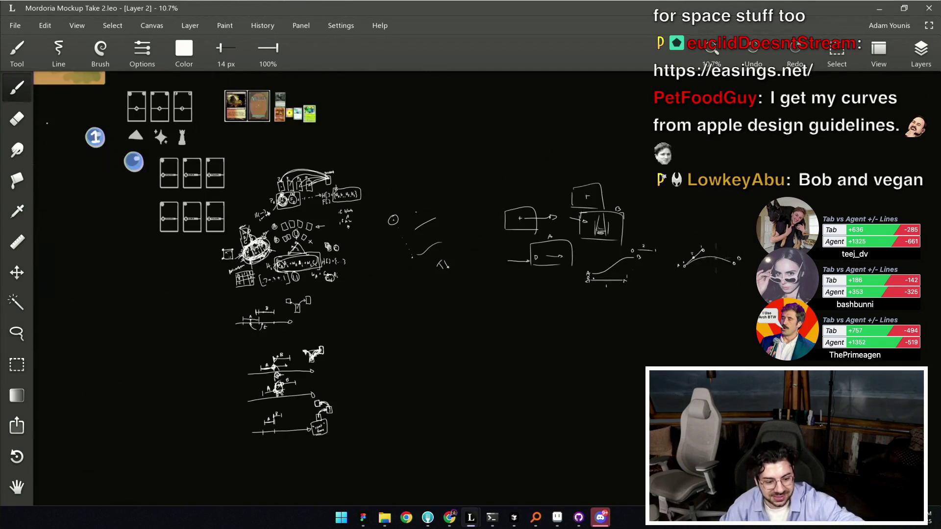
scroll(237, 241, up, 3)
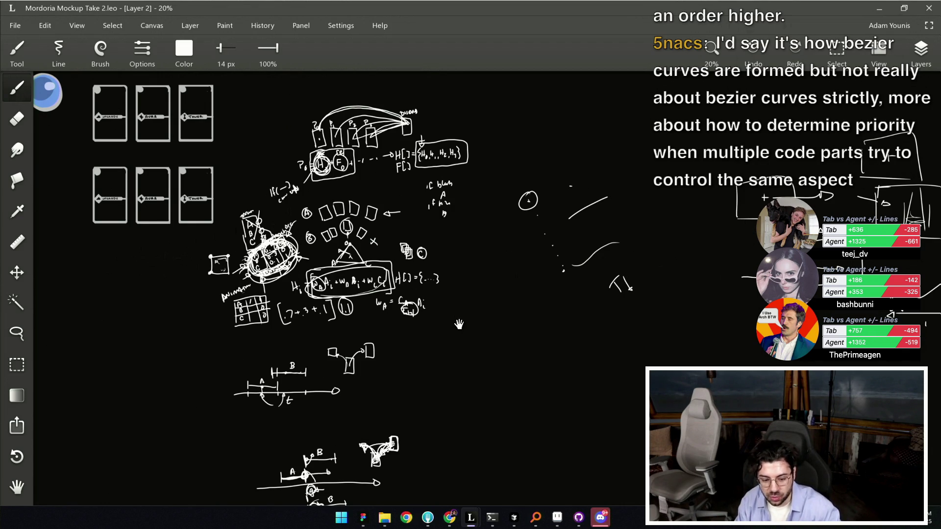
scroll(439, 259, down, 1)
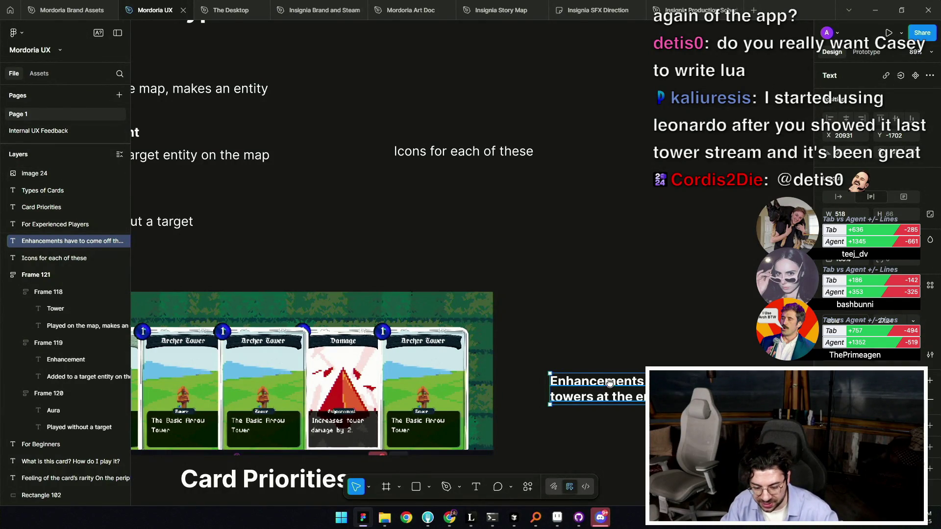
scroll(500, 282, right, 5)
scroll(500, 282, down, 2)
key(ctrl+d)
double_click(537, 243)
text(asdasdasdad)
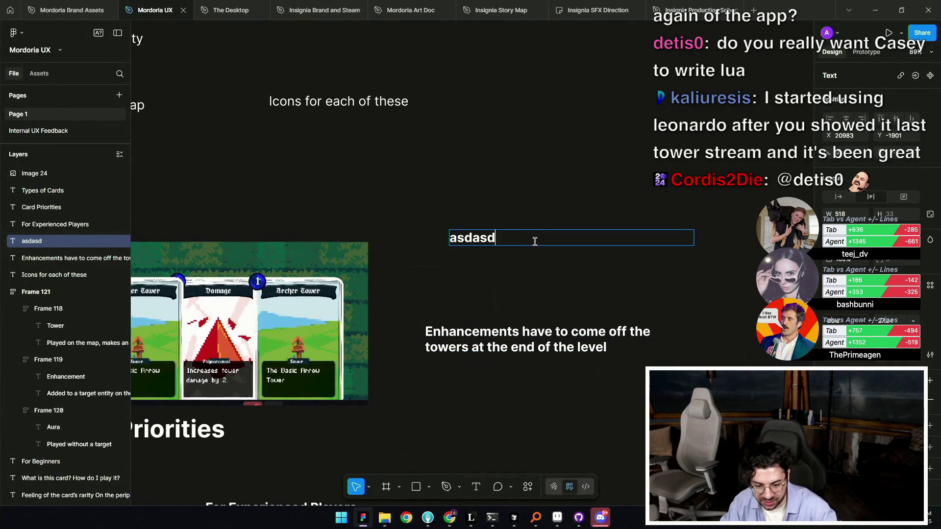
scroll(506, 312, up, 7)
scroll(490, 368, down, 4)
scroll(449, 254, up, 5)
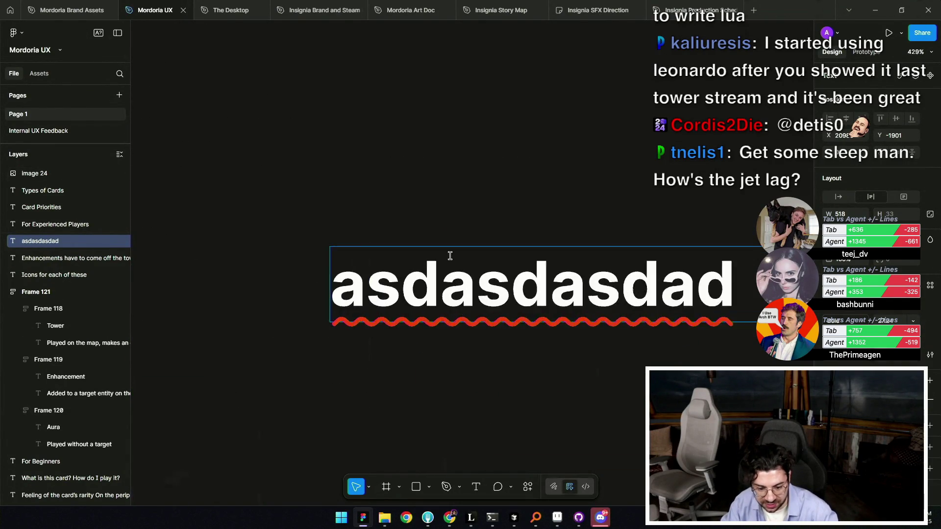
scroll(451, 294, down, 8)
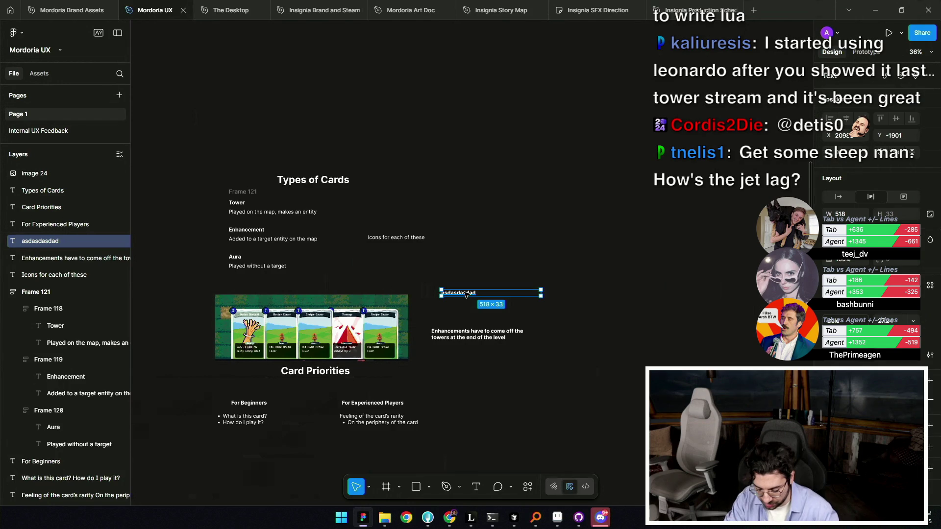
key(Delete)
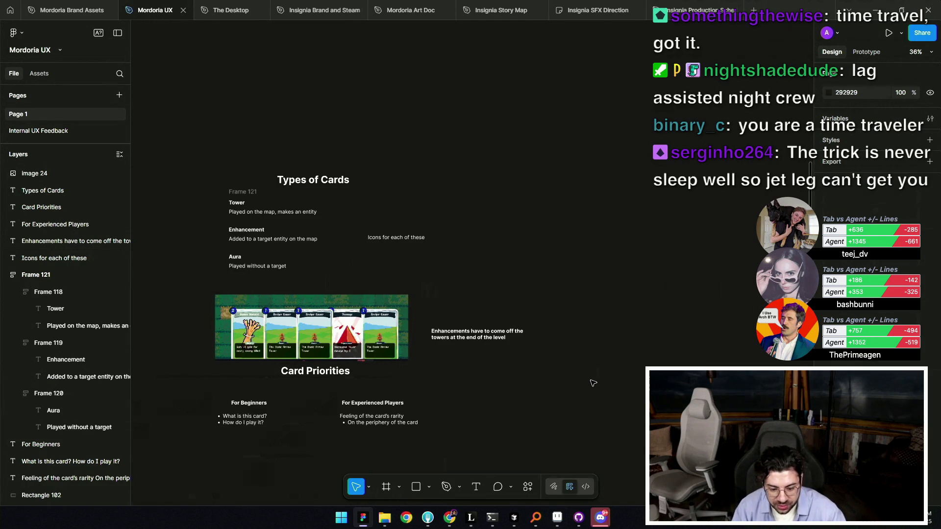
Pan the Figma design over to the map screen frames, then bring the Insignia Steam store page forward.
scroll(580, 260, down, 5)
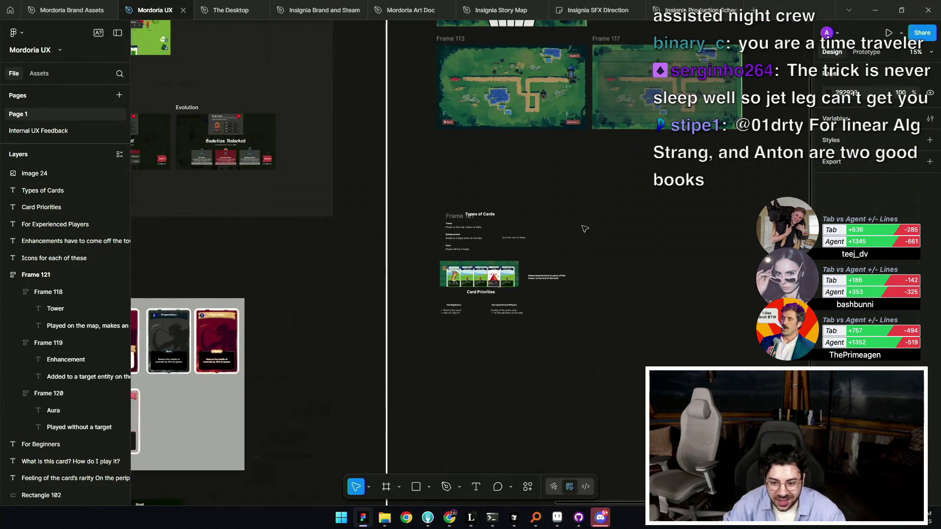
mouse_move(538, 278)
mouse_down()
mouse_move(640, 262)
mouse_move(466, 296)
mouse_up()
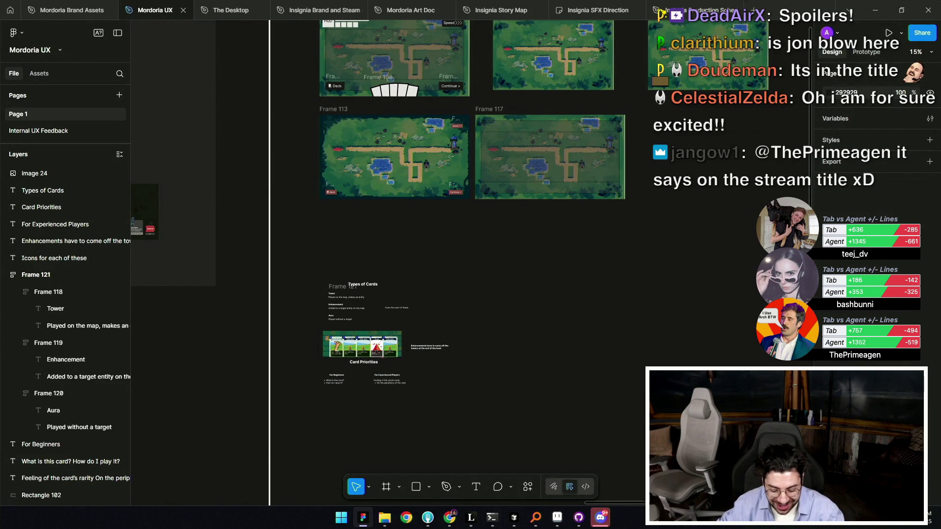
key(alt+Tab)
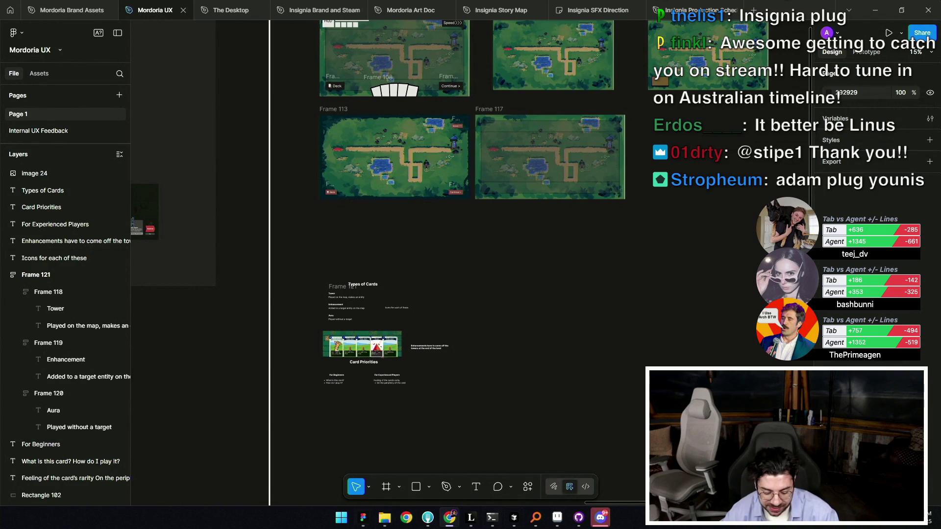
key(alt+Tab)
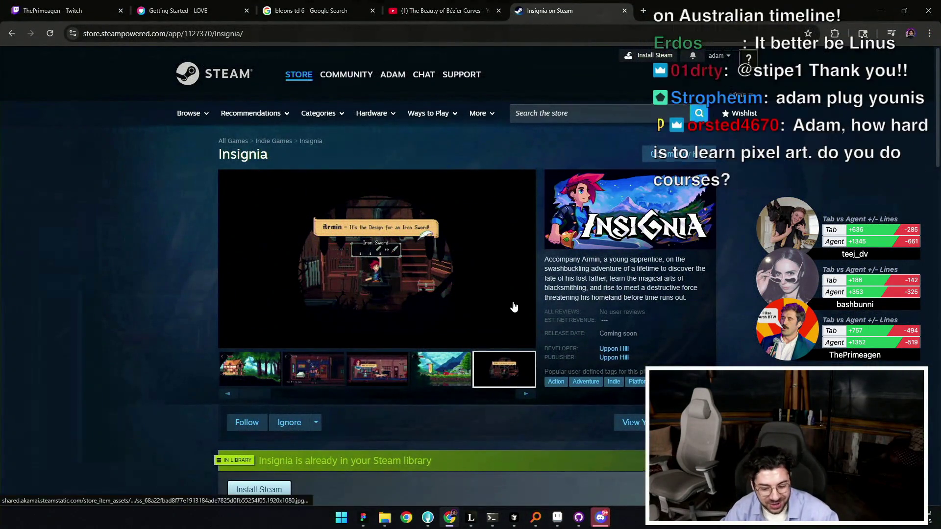
View Insignia's screenshots full-size, from the forest house to the forest battle, then close the viewer.
scroll(510, 302, down, 3)
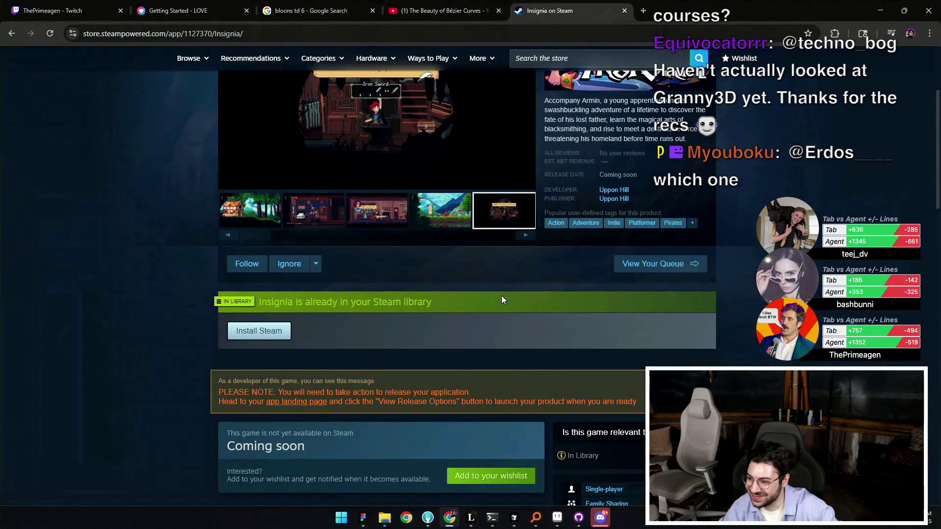
scroll(477, 291, up, 3)
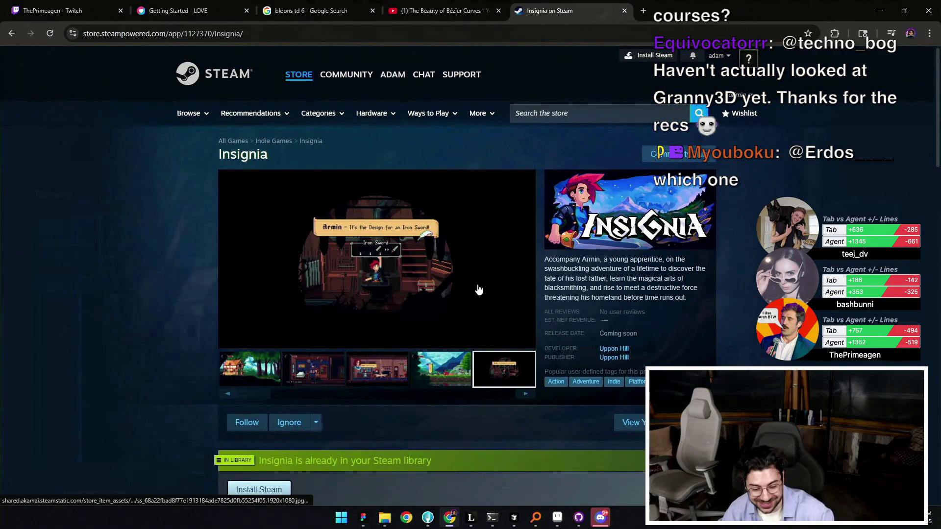
click(268, 379)
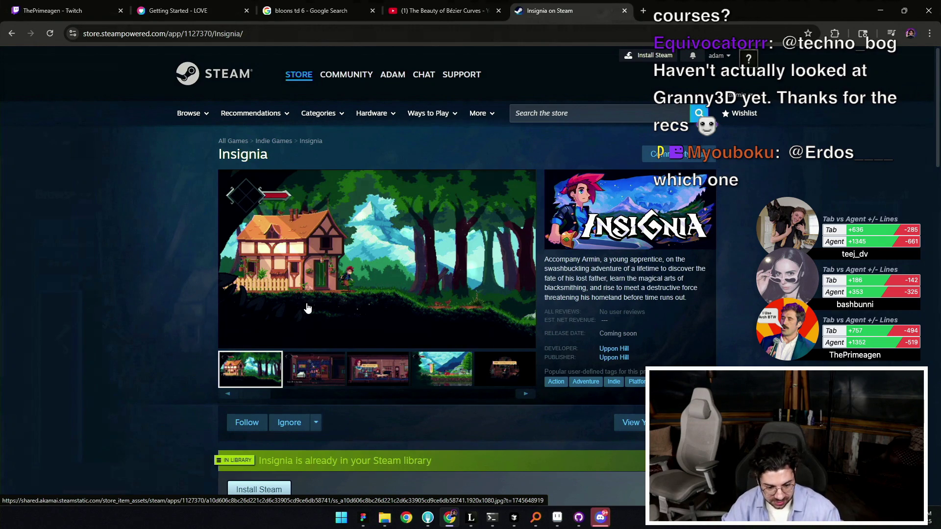
click(308, 321)
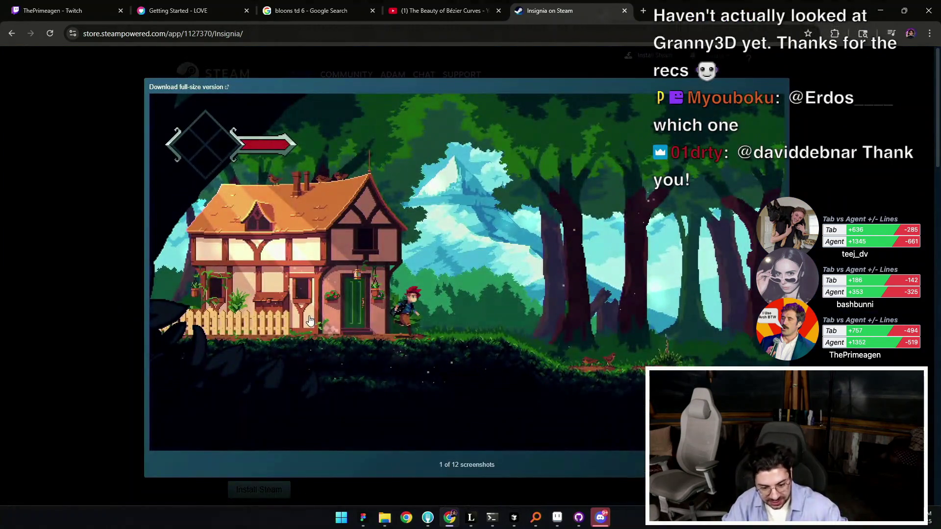
click(345, 316)
click(345, 316)
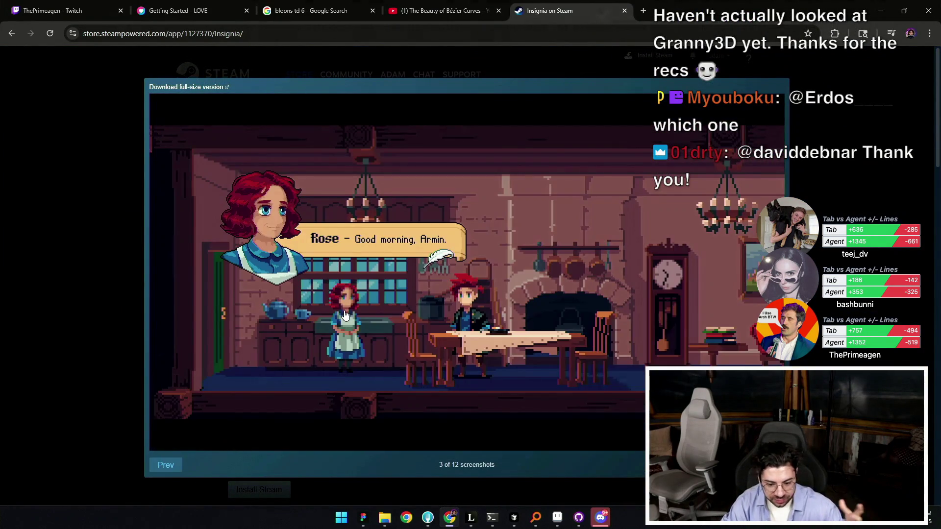
click(345, 316)
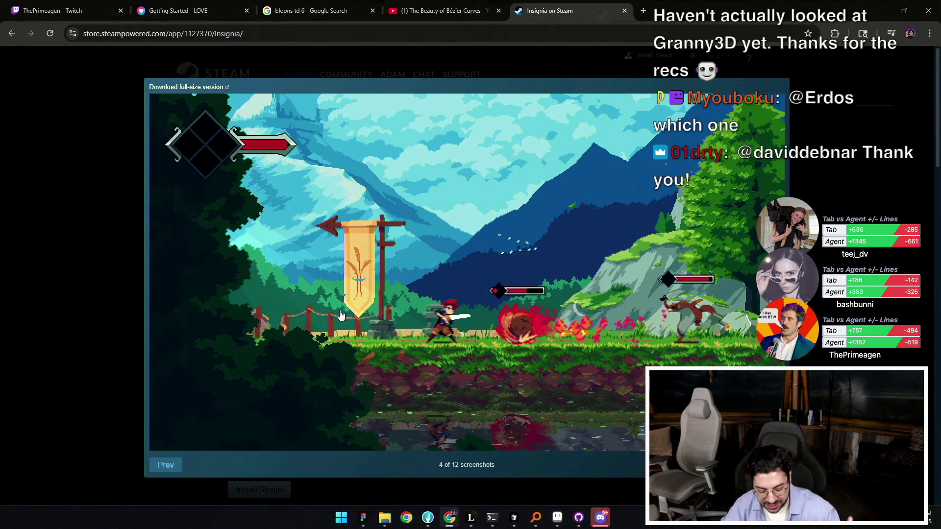
key(Escape)
scroll(301, 302, down, 10)
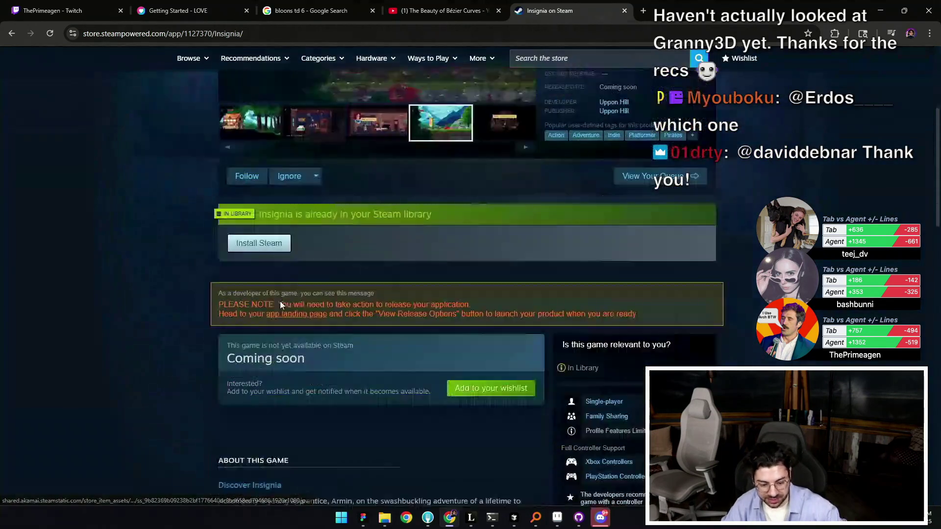
Expand the full Sweeping Story description and read down to the system requirements.
scroll(242, 289, down, 3)
scroll(359, 400, down, 1)
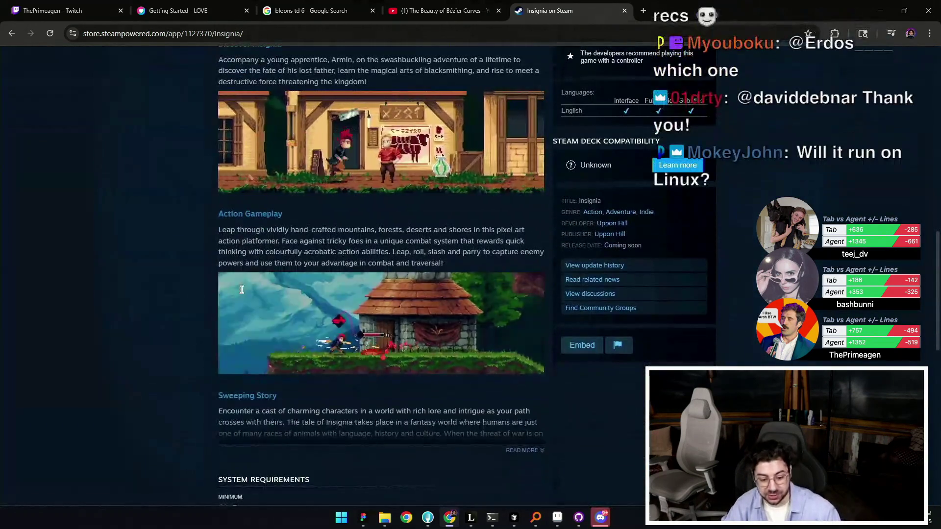
click(539, 451)
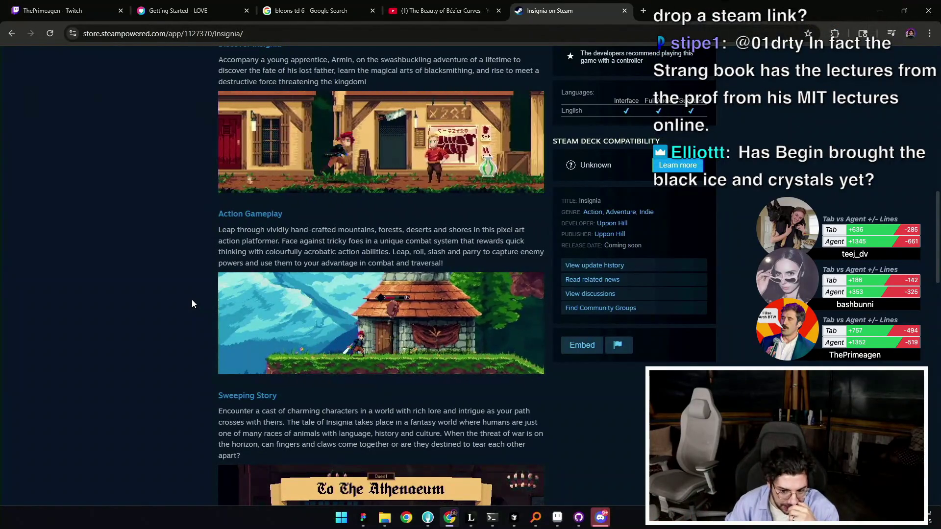
scroll(192, 300, down, 8)
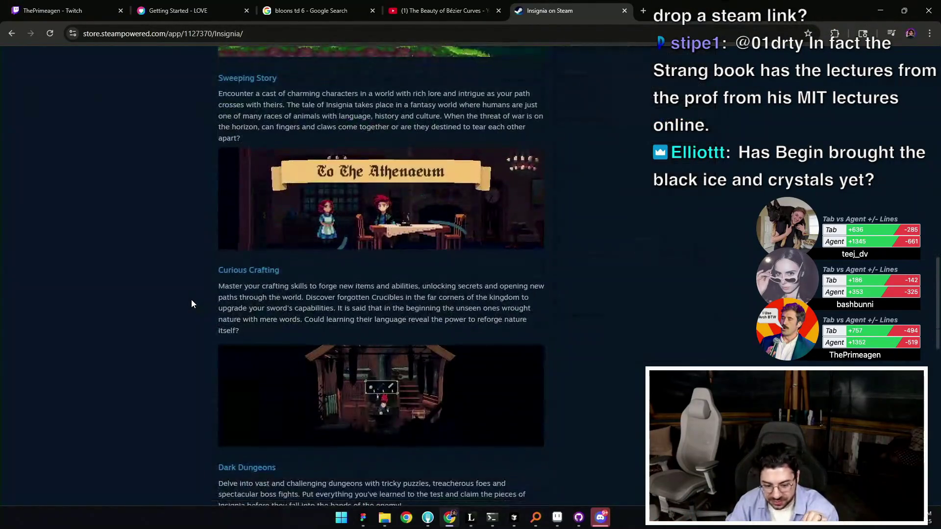
scroll(191, 304, down, 3)
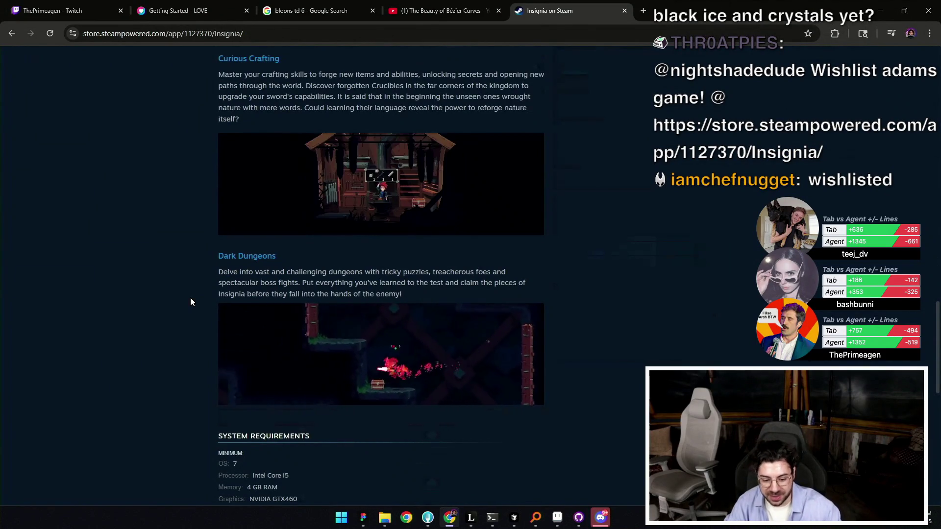
scroll(190, 302, down, 2)
Back at the top, select the title 'Insignia' and switch to the Mordoria UX Figma file.
scroll(148, 316, up, 20)
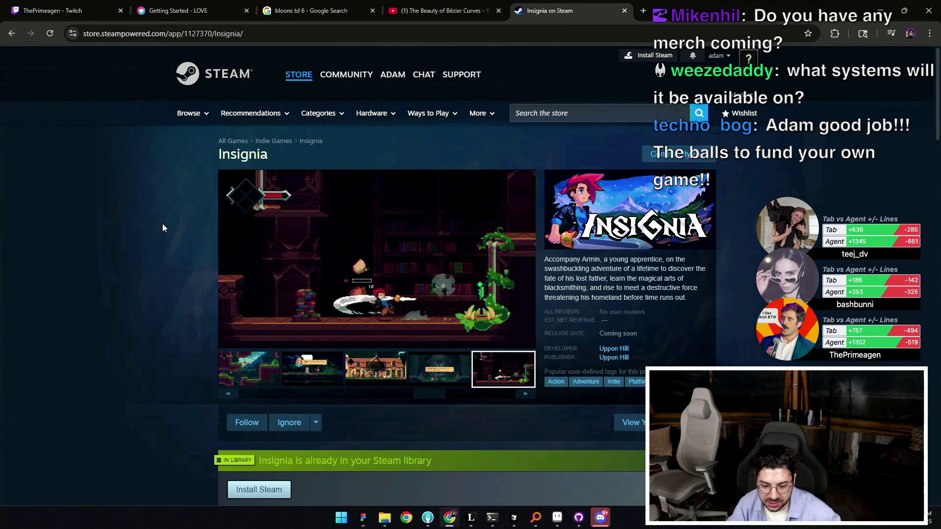
double_click(236, 154)
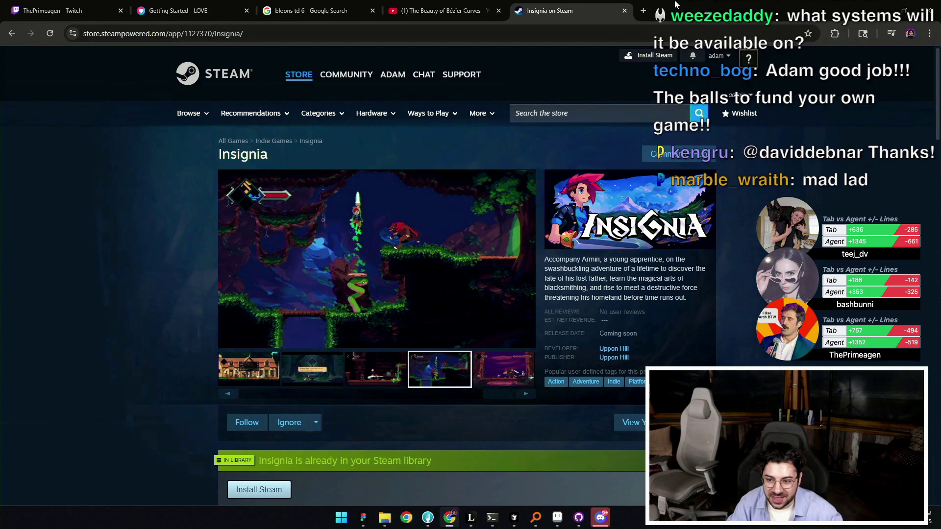
key(alt+Tab)
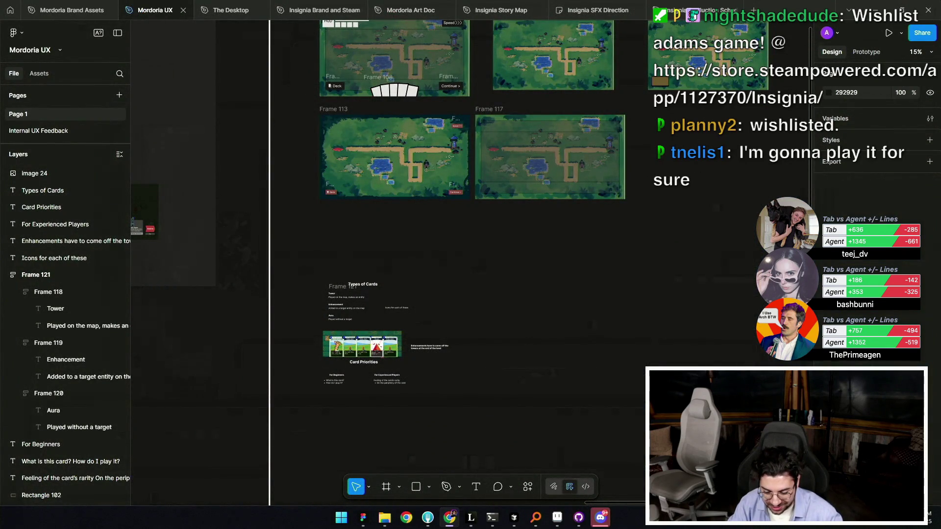
Zoom out over the Mordoria UX frames, then switch to Leonardo's Mordoria Mockup Take 2 canvas.
scroll(529, 289, down, 2)
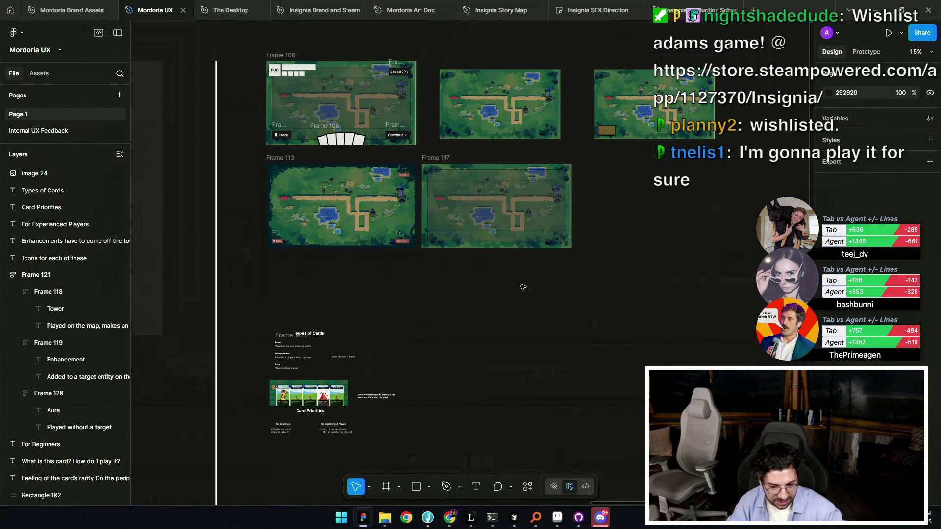
scroll(521, 281, down, 3)
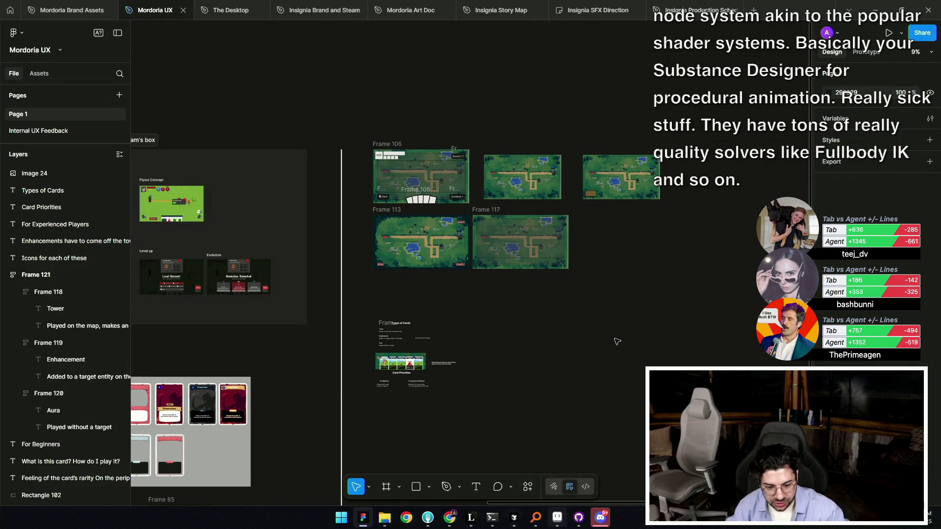
mouse_move(557, 518)
scroll(457, 227, down, 5)
scroll(457, 228, up, 5)
scroll(457, 228, up, 3)
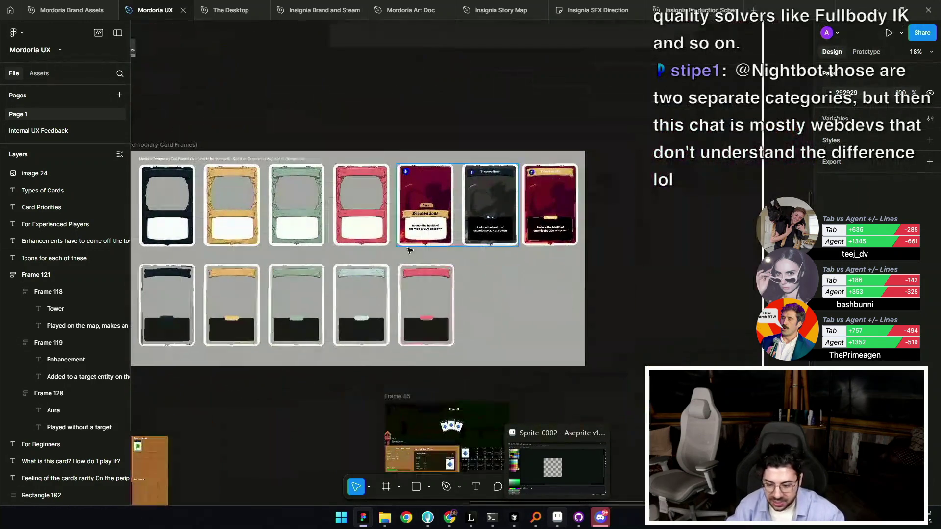
scroll(460, 245, right, 10)
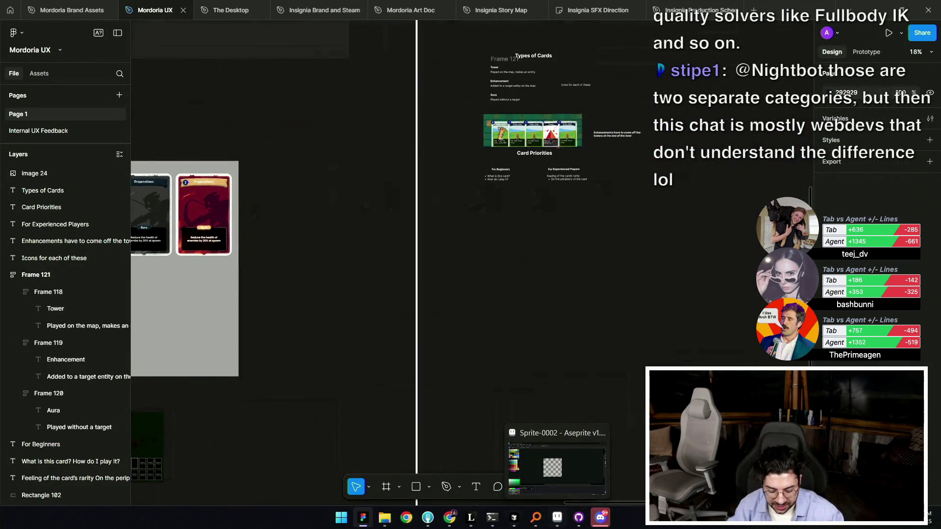
key(alt+Tab)
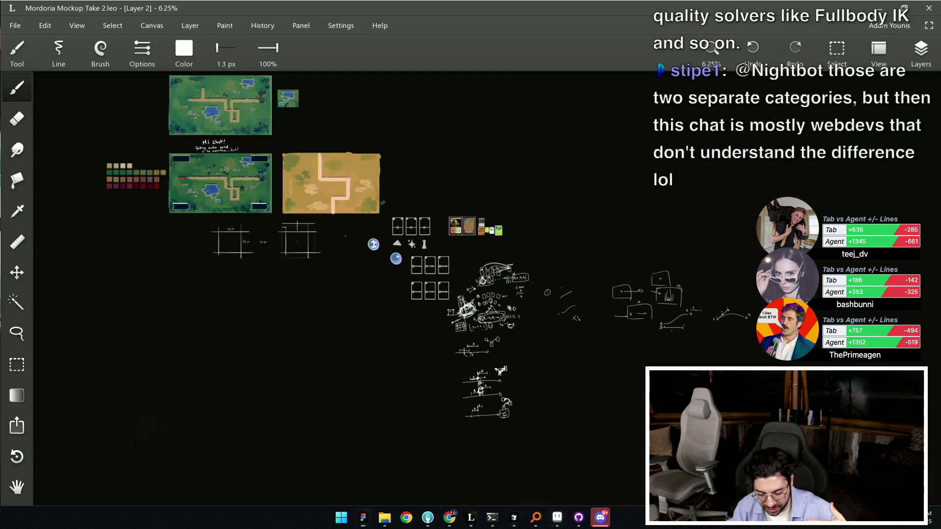
scroll(411, 247, up, 8)
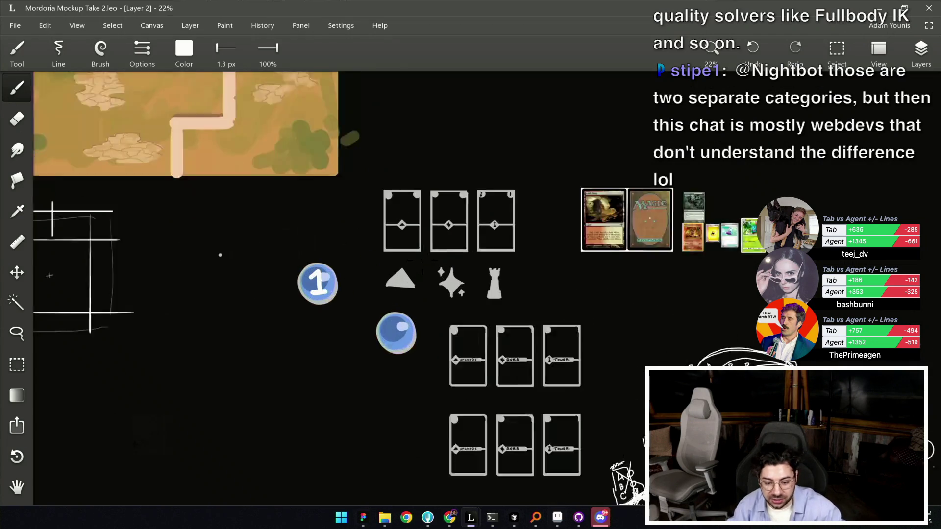
scroll(494, 373, up, 1)
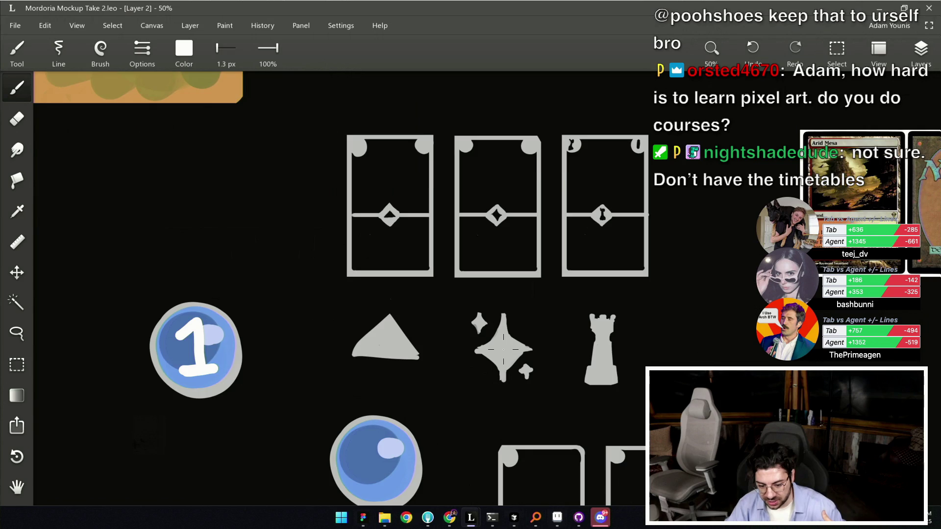
scroll(503, 349, down, 2)
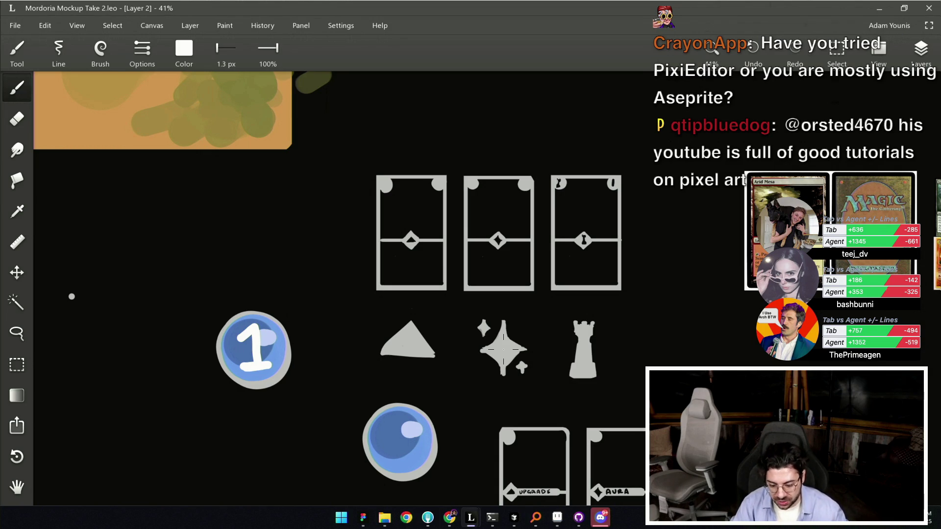
scroll(277, 278, up, 3)
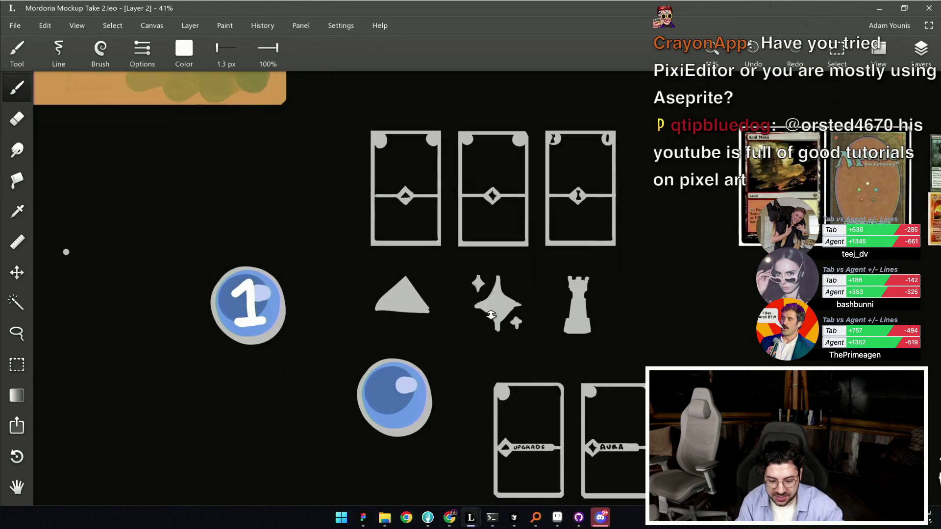
Draw and undo trial circles around the triangle, sparkle and rook icons, with the brush at 16 px.
mouse_move(500, 229)
mouse_down()
mouse_move(300, 258)
mouse_move(490, 228)
mouse_up()
key(ctrl+z)
key(bracketright)
key(bracketright)
key(bracketright)
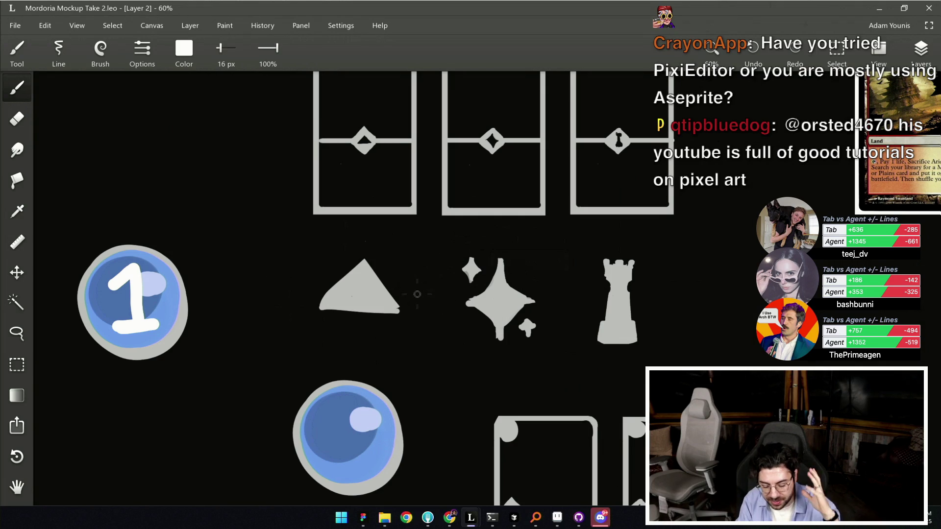
mouse_move(372, 242)
mouse_down()
mouse_move(346, 237)
mouse_move(373, 243)
mouse_up()
key(ctrl+z)
drag(506, 237, 505, 239)
key(ctrl+z)
drag(617, 236, 617, 238)
key(ctrl+z)
Switch the brush to grey at 24 px, test and undo strokes beside the triangle, then move to the cards.
drag(358, 295, 374, 275)
key(bracketright)
drag(329, 238, 343, 268)
key(ctrl+z)
mouse_move(279, 273)
mouse_down()
mouse_move(304, 294)
mouse_move(389, 297)
mouse_up()
key(ctrl+z)
key(ctrl+z)
key(ctrl+z)
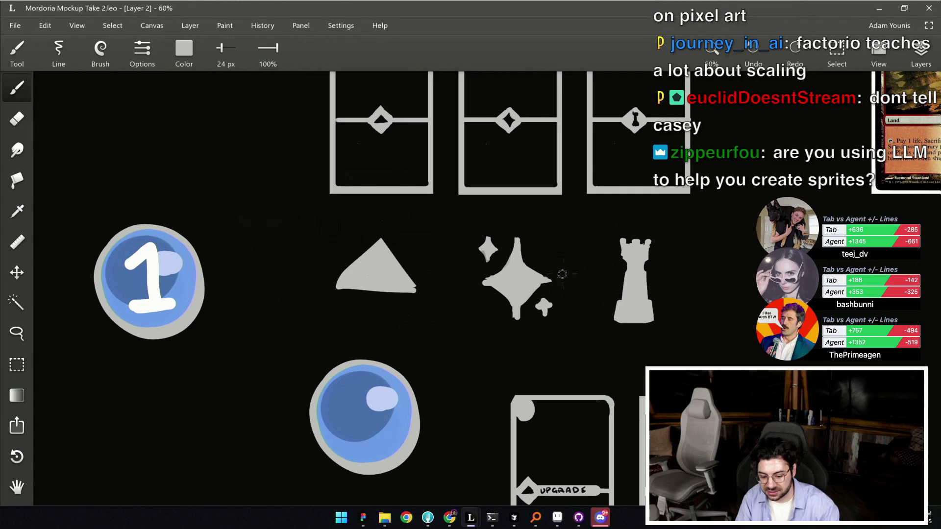
drag(616, 331, 450, 176)
scroll(520, 267, up, 3)
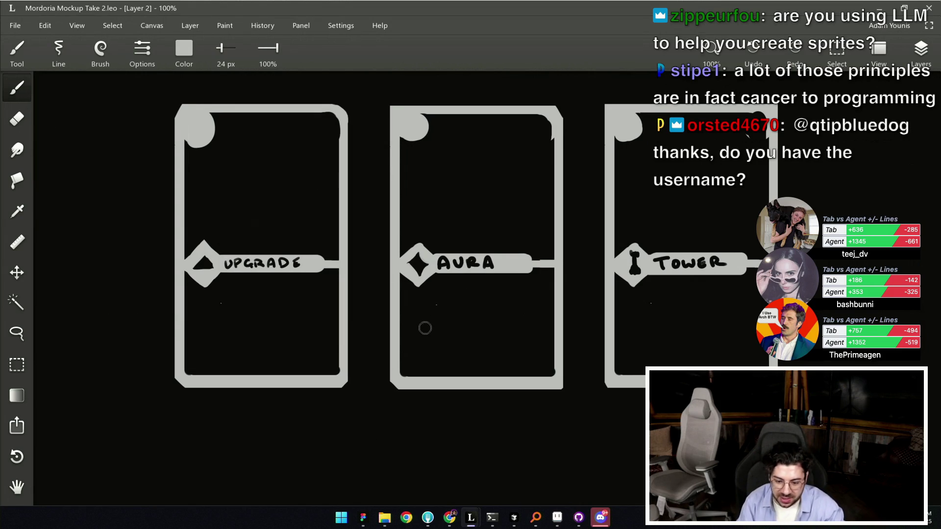
Draw and undo an ellipse around the card group, then save the whiteboard with Ctrl+S.
scroll(482, 306, down, 3)
drag(476, 310, 445, 318)
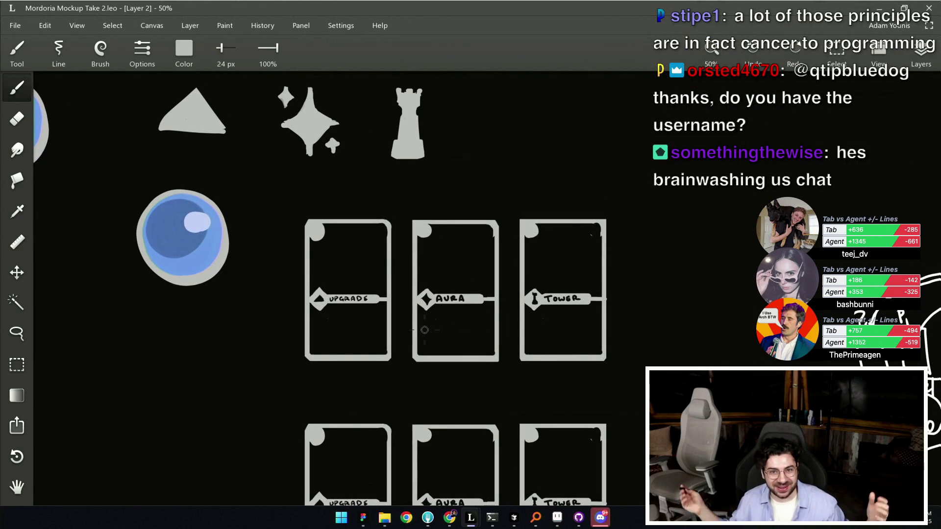
mouse_move(483, 313)
mouse_down()
mouse_move(485, 256)
mouse_move(478, 330)
mouse_up()
mouse_move(507, 179)
mouse_down()
mouse_move(590, 318)
mouse_move(504, 196)
mouse_up()
key(ctrl+z)
key(ctrl+s)
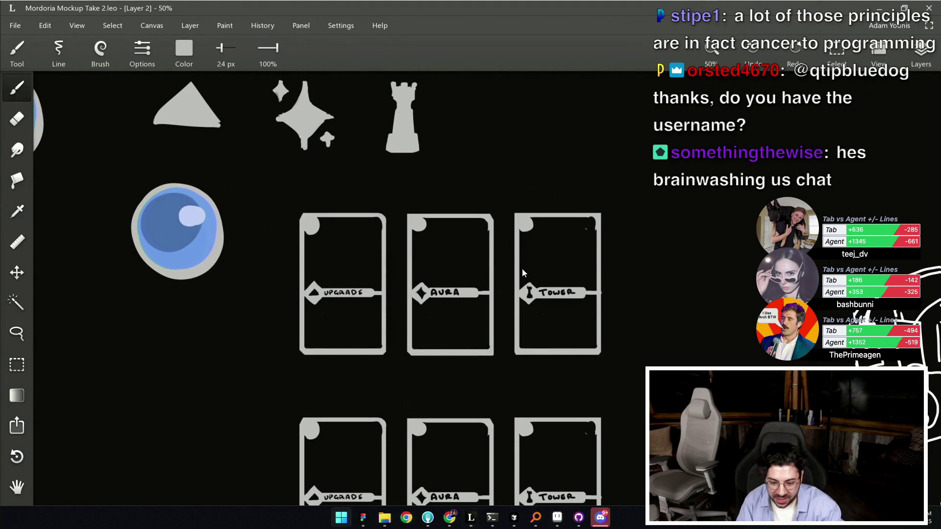
Zoom and pan out to look over the map sketch and card area.
scroll(525, 275, down, 1)
scroll(541, 292, down, 2)
mouse_move(552, 224)
mouse_down()
mouse_move(506, 341)
mouse_move(556, 274)
mouse_up()
scroll(555, 274, down, 2)
drag(512, 347, 523, 350)
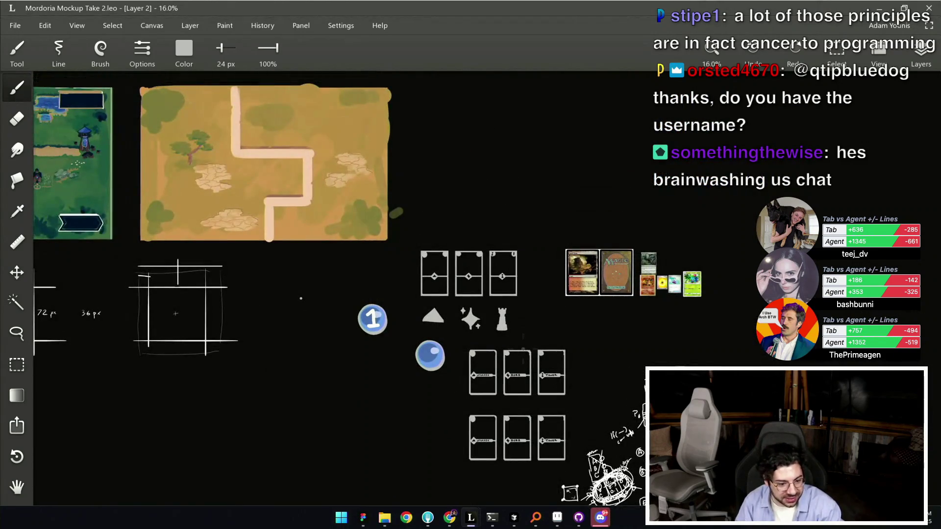
scroll(523, 349, up, 3)
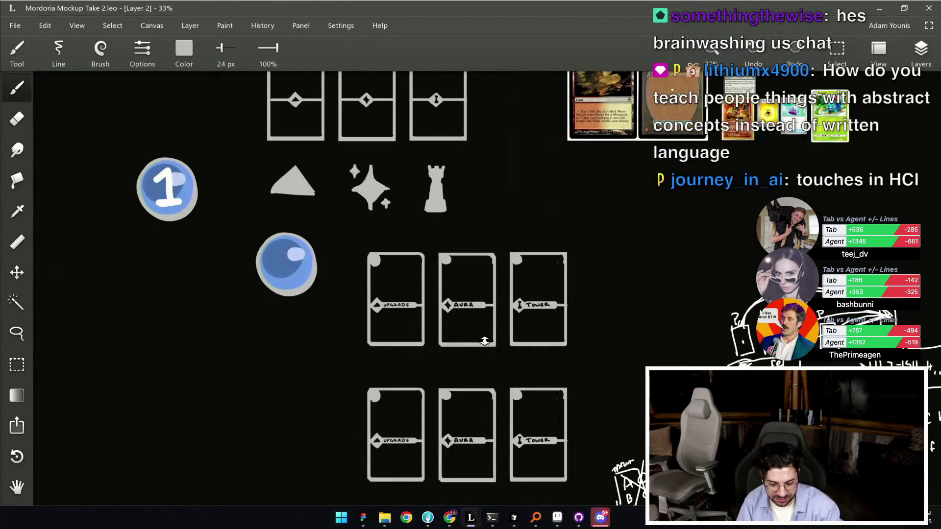
scroll(518, 316, down, 1)
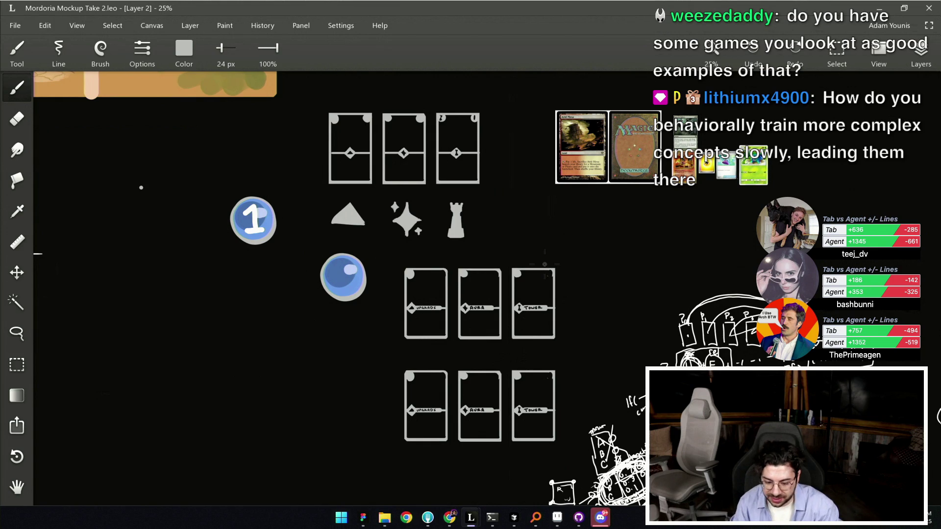
scroll(611, 298, right, 6)
scroll(611, 298, up, 1)
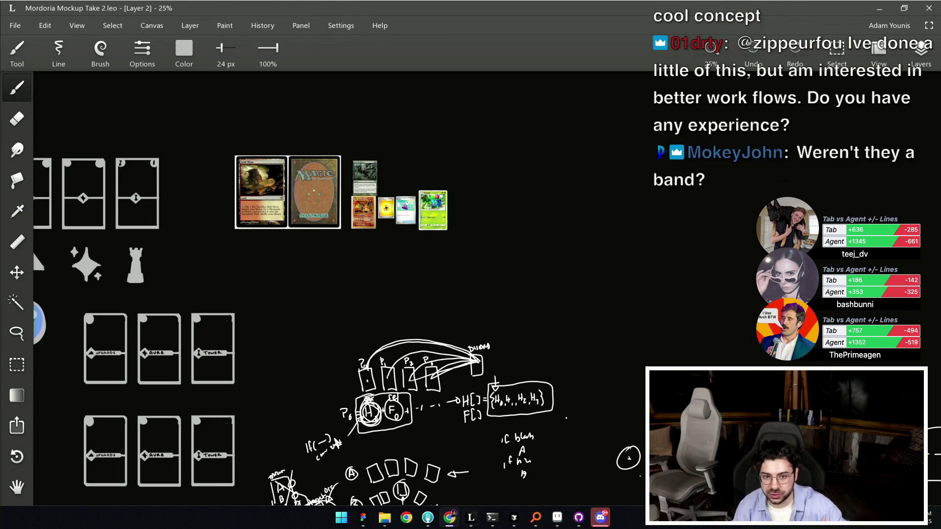
click(555, 211)
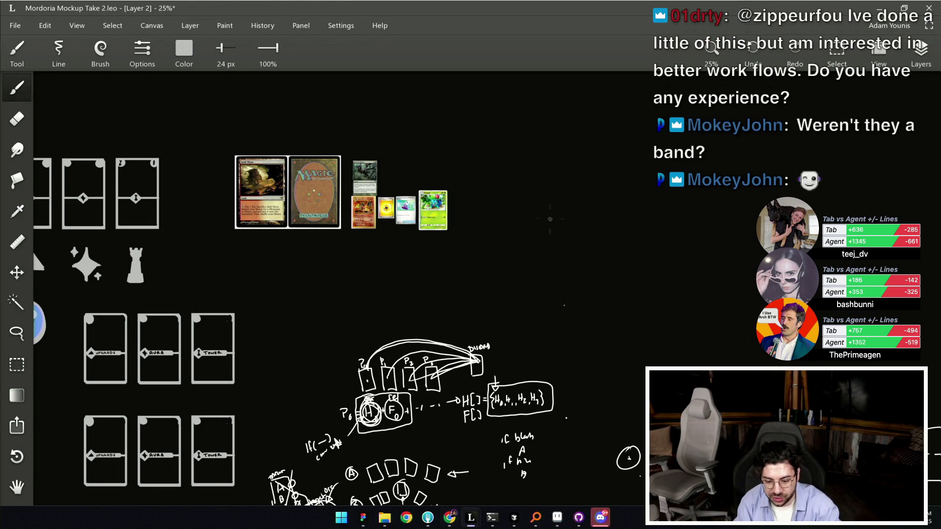
scroll(560, 303, up, 5)
mouse_move(500, 293)
mouse_down()
mouse_move(498, 220)
mouse_move(514, 295)
mouse_up()
drag(513, 231, 555, 259)
drag(550, 219, 516, 267)
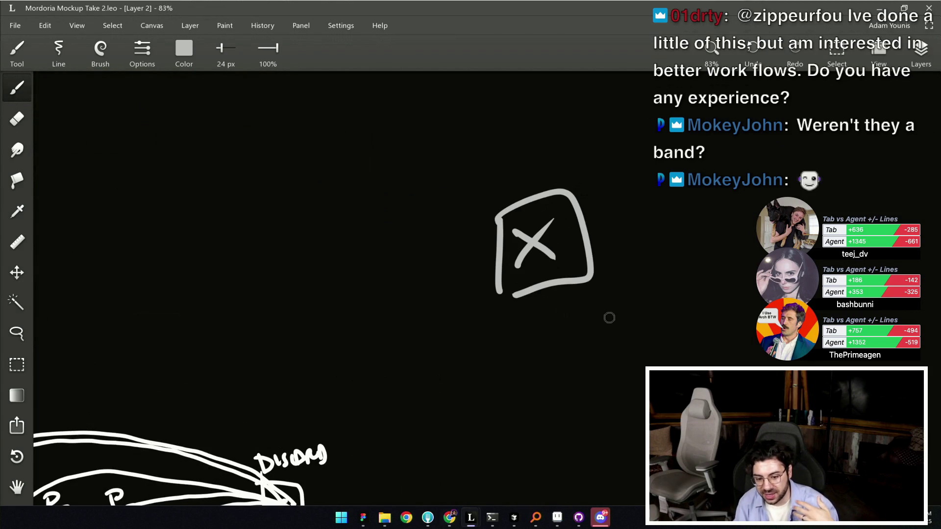
drag(627, 185, 632, 262)
mouse_move(623, 181)
mouse_down()
mouse_move(716, 217)
mouse_move(631, 265)
mouse_move(694, 196)
mouse_move(698, 239)
mouse_move(654, 242)
mouse_up()
mouse_move(762, 173)
mouse_down()
mouse_move(762, 260)
mouse_move(830, 267)
mouse_up()
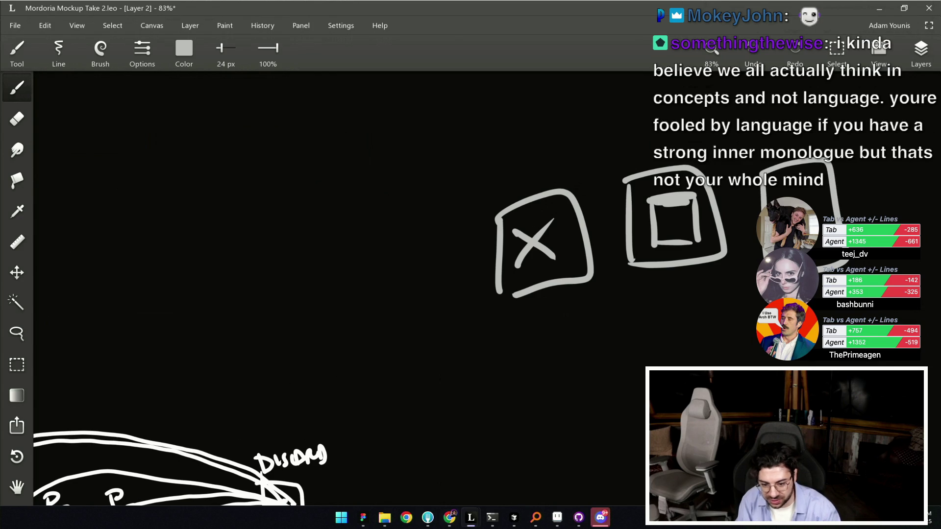
mouse_move(569, 186)
mouse_down()
mouse_move(460, 203)
mouse_move(542, 206)
mouse_up()
key(ctrl+z)
key(ctrl+z)
key(ctrl+z)
key(ctrl+z)
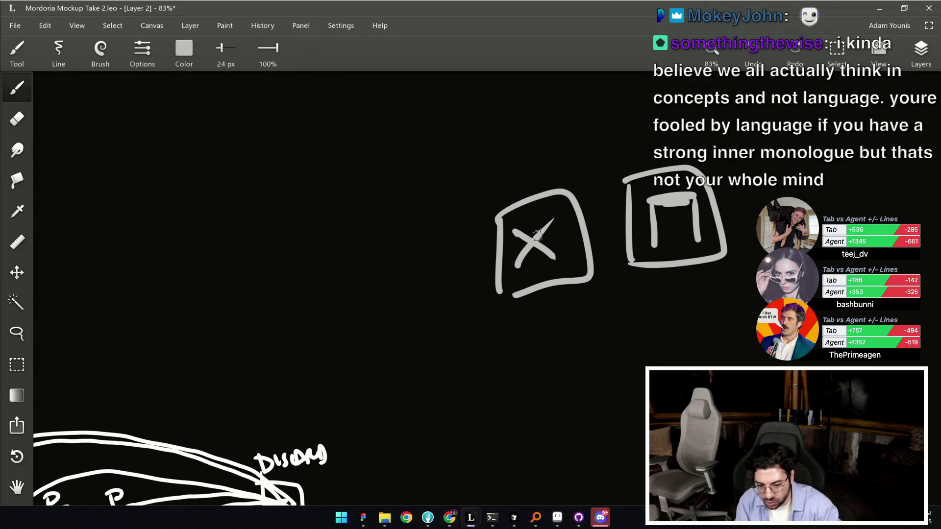
key(ctrl+z)
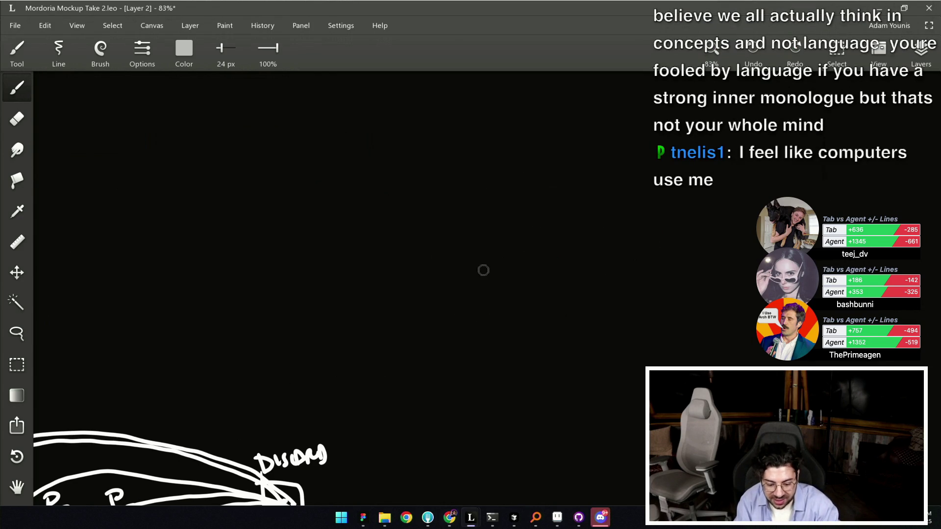
Set the brush colour to dark red #AB2F03.
click(184, 51)
mouse_move(202, 119)
mouse_down()
mouse_move(134, 119)
mouse_move(221, 119)
mouse_up()
drag(211, 151, 150, 151)
drag(212, 182, 122, 182)
drag(150, 151, 144, 151)
drag(221, 119, 205, 120)
click(215, 234)
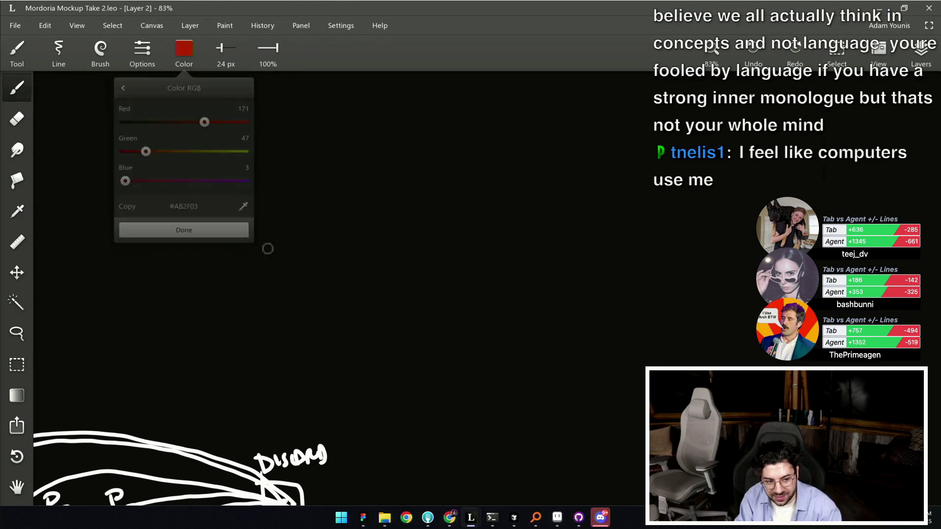
Paint a test red block at 46 px, sample white at 42 px, then undo the test strokes.
scroll(503, 217, left, 5)
key(bracketright)
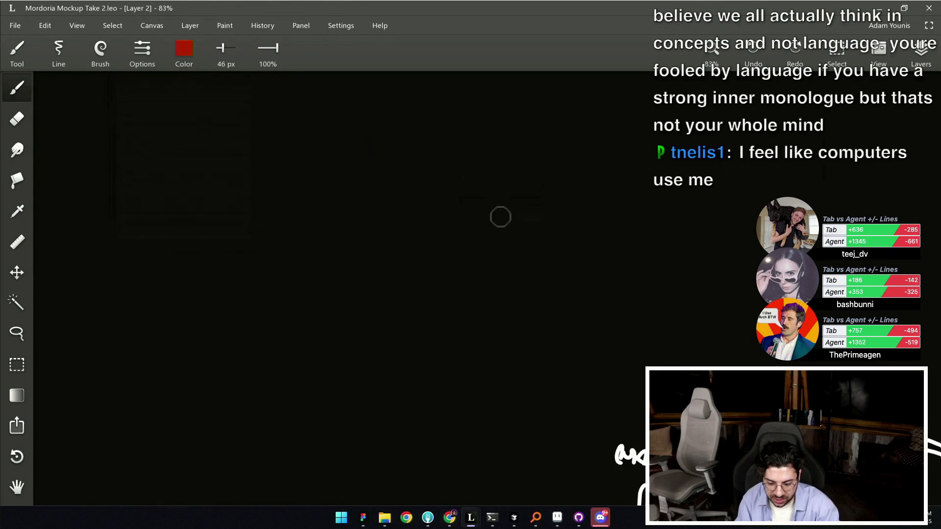
drag(495, 208, 497, 282)
key(bracketright)
key(bracketright)
mouse_move(531, 206)
mouse_down()
mouse_move(571, 211)
mouse_move(505, 289)
mouse_move(564, 289)
mouse_move(542, 226)
mouse_up()
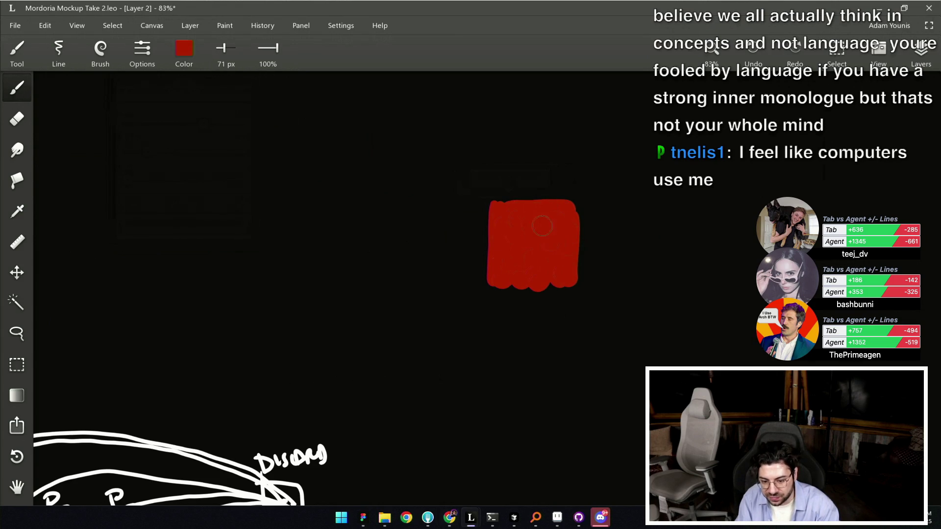
alt+click(326, 453)
key(bracketleft)
key(bracketleft)
key(bracketleft)
drag(507, 270, 545, 227)
key(ctrl+z)
key(ctrl+z)
key(ctrl+z)
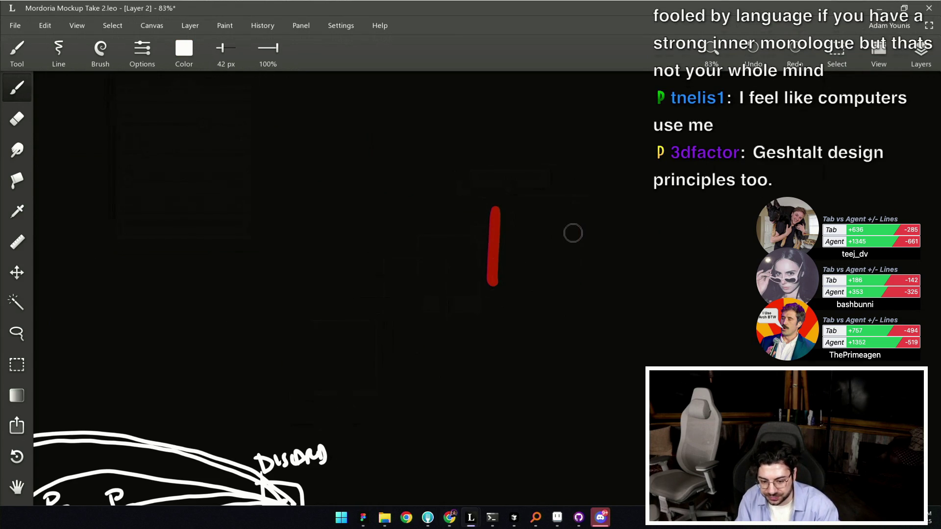
Sketch a white door outline enclosing a lever handle.
mouse_move(480, 205)
mouse_down()
mouse_move(440, 232)
mouse_move(546, 233)
mouse_move(585, 247)
mouse_move(563, 261)
mouse_move(572, 256)
mouse_up()
drag(397, 76, 410, 437)
scroll(494, 183, down, 5)
drag(455, 186, 598, 414)
drag(443, 406, 583, 398)
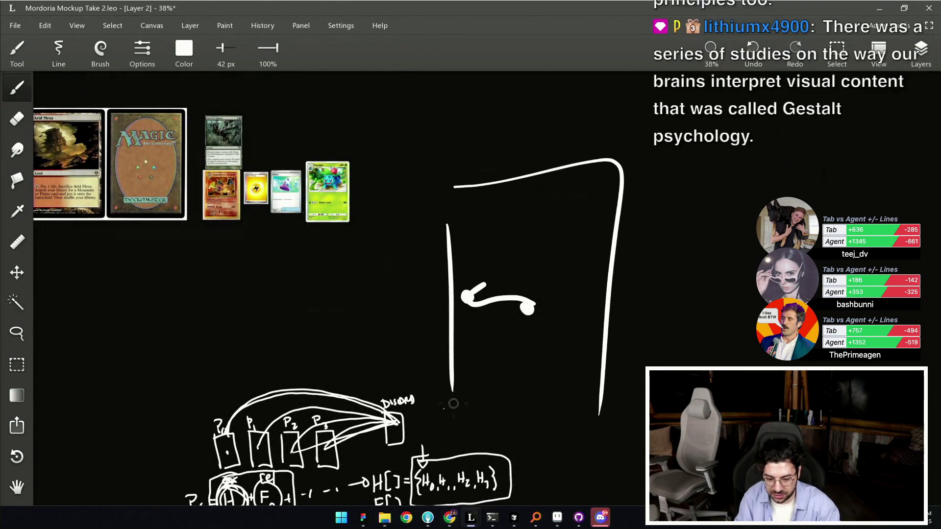
scroll(551, 306, up, 2)
drag(502, 294, 487, 332)
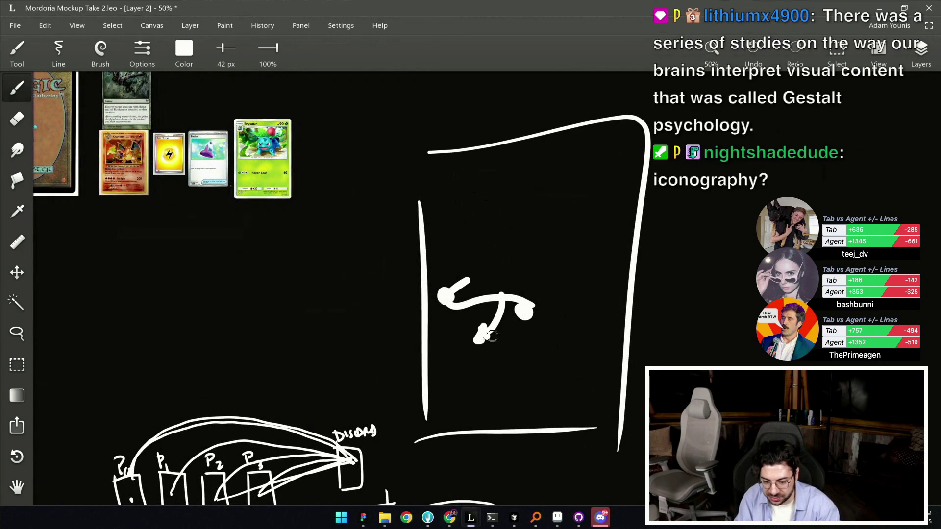
Remove the stray curve, draw a round knob, and draw then undo turning arrows around it.
key(ctrl+z)
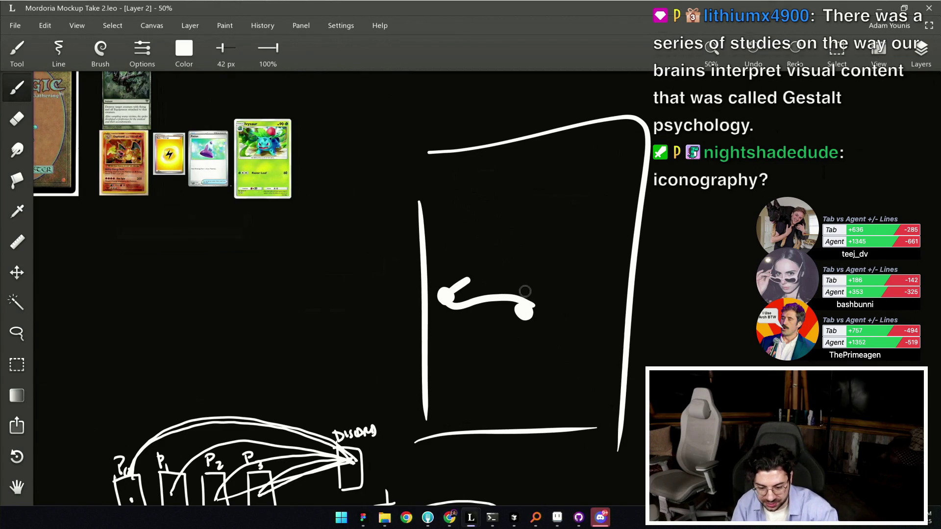
scroll(525, 291, right, 5)
mouse_move(592, 286)
mouse_down()
mouse_move(557, 297)
mouse_move(551, 288)
mouse_move(558, 304)
mouse_move(555, 296)
mouse_up()
mouse_move(556, 259)
mouse_down()
mouse_move(529, 270)
mouse_move(581, 248)
mouse_move(597, 251)
mouse_up()
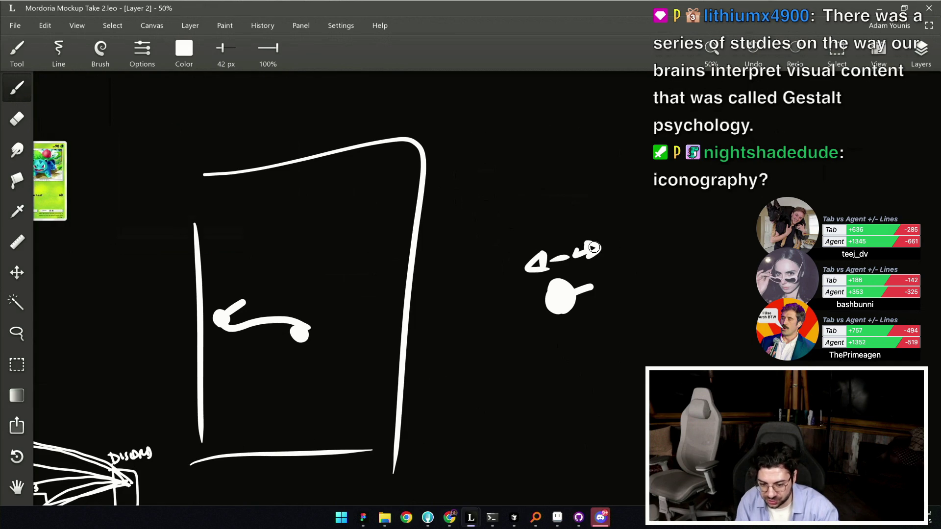
key(ctrl+z)
key(ctrl+z)
key(ctrl+z)
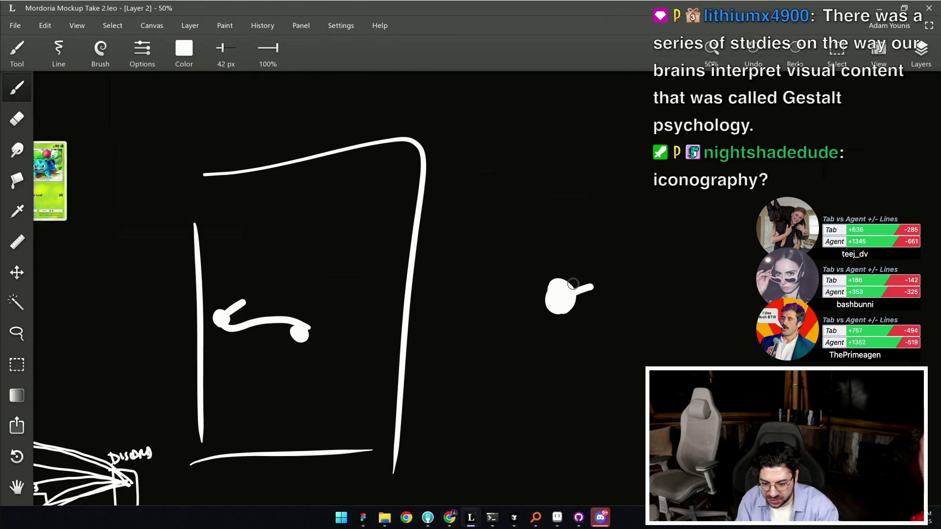
mouse_move(549, 267)
mouse_down()
mouse_move(533, 272)
mouse_move(550, 324)
mouse_up()
drag(588, 281, 582, 271)
key(ctrl+z)
key(ctrl+z)
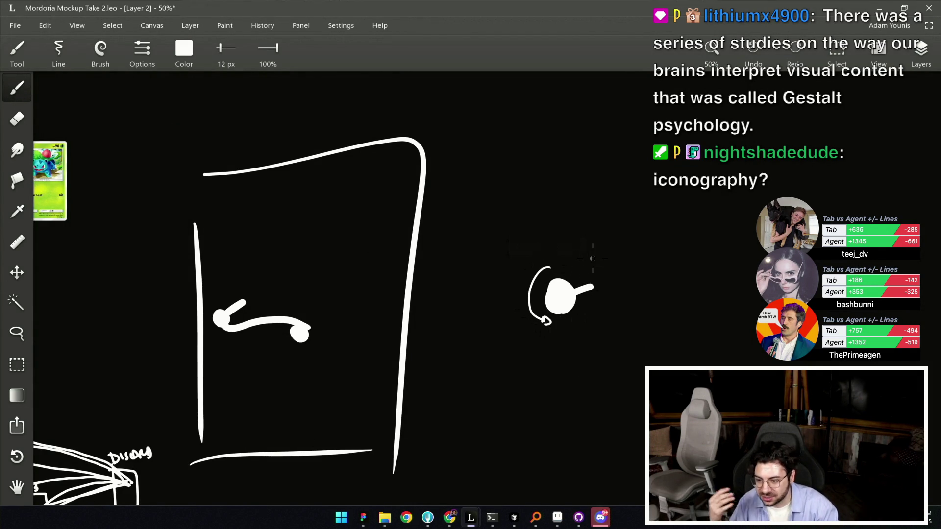
key(ctrl+z)
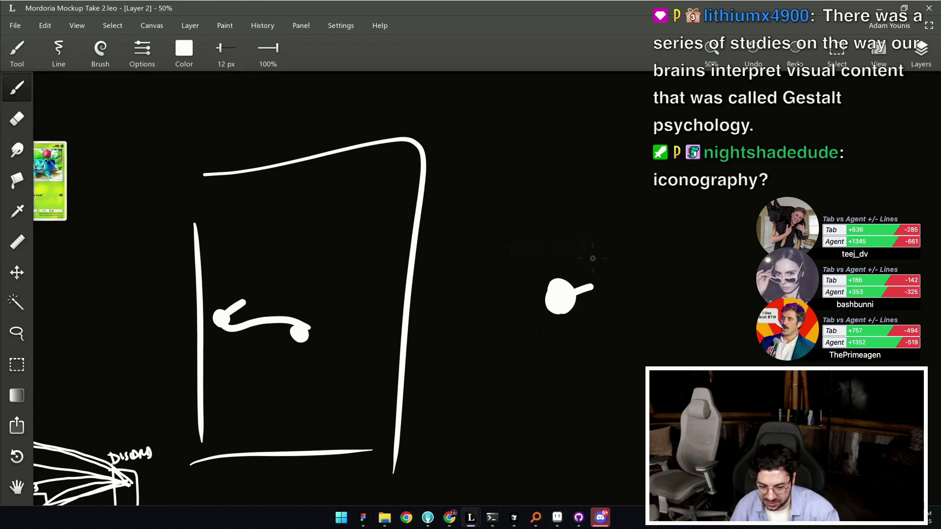
Erase the door outline with the Eraser (E).
scroll(505, 314, down, 2)
key(e)
mouse_move(321, 216)
mouse_down()
mouse_move(470, 181)
mouse_move(432, 340)
mouse_move(345, 399)
mouse_move(310, 336)
mouse_move(357, 287)
mouse_move(376, 311)
mouse_move(508, 316)
mouse_move(557, 275)
mouse_up()
scroll(538, 248, down, 1)
scroll(538, 248, left, 5)
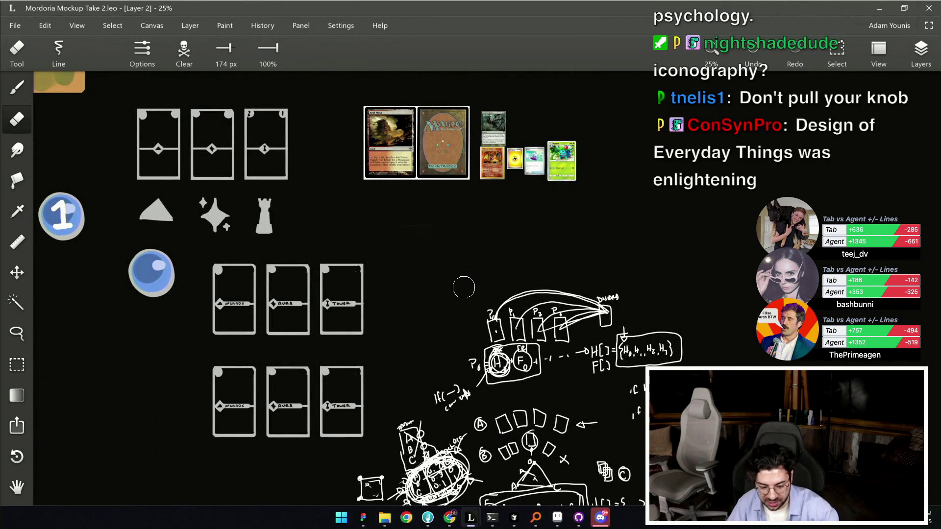
Brush a tall door outline with a pointing arrow, undo an extra frame, and start a tree trunk.
scroll(551, 244, up, 5)
key(b)
mouse_move(494, 330)
mouse_down()
mouse_move(493, 203)
mouse_move(570, 324)
mouse_up()
scroll(599, 235, up, 1)
drag(602, 212, 543, 261)
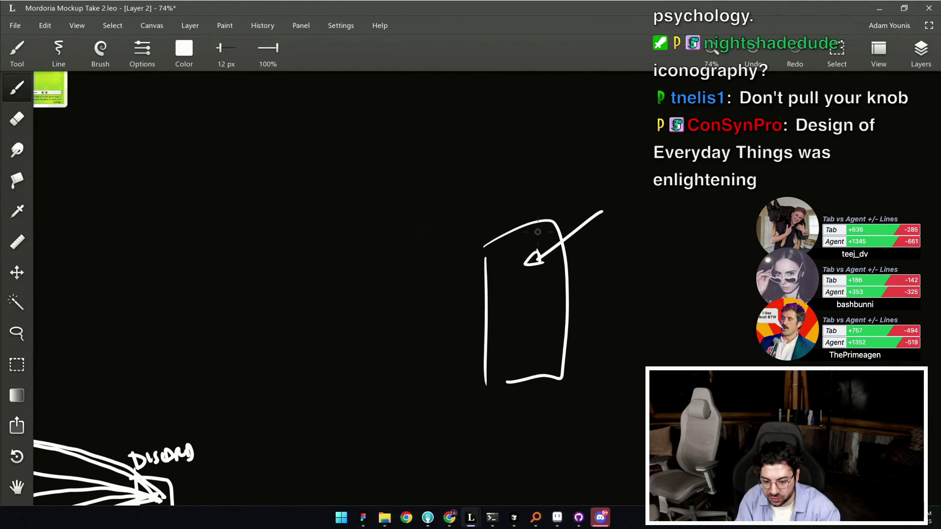
mouse_move(478, 248)
mouse_down()
mouse_move(492, 230)
mouse_move(574, 253)
mouse_up()
mouse_move(471, 268)
mouse_down()
mouse_move(509, 414)
mouse_move(591, 277)
mouse_up()
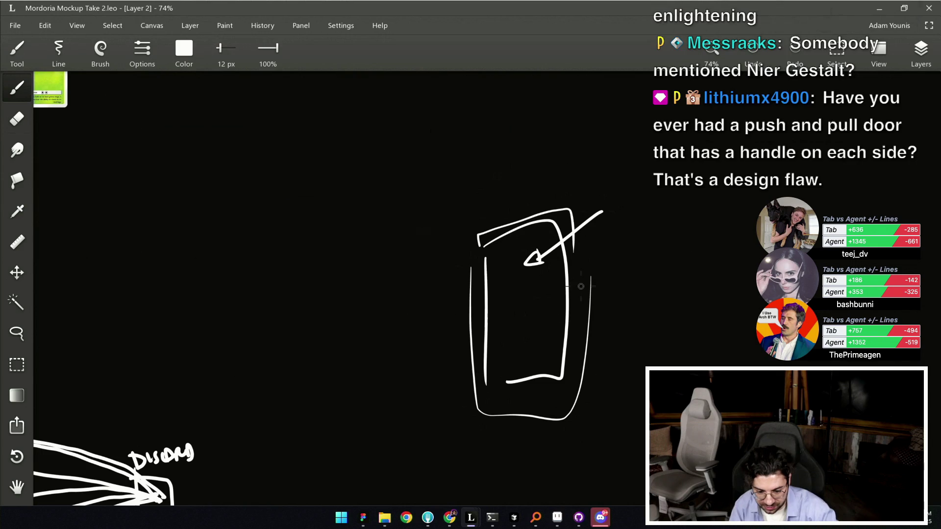
key(ctrl+z)
key(ctrl+z)
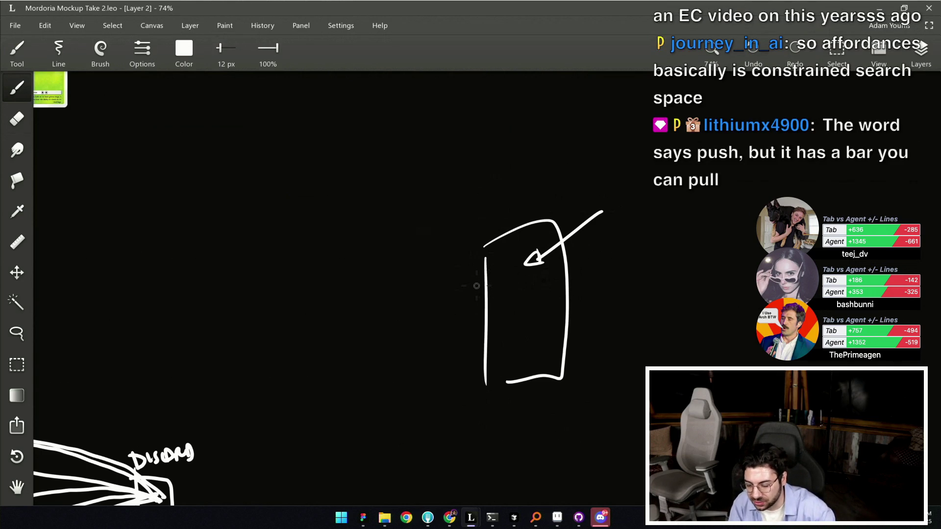
scroll(588, 255, right, 6)
drag(506, 295, 514, 213)
Add branches ending in small loops to the tree trunk and save the drawing.
scroll(513, 215, up, 2)
drag(515, 253, 466, 181)
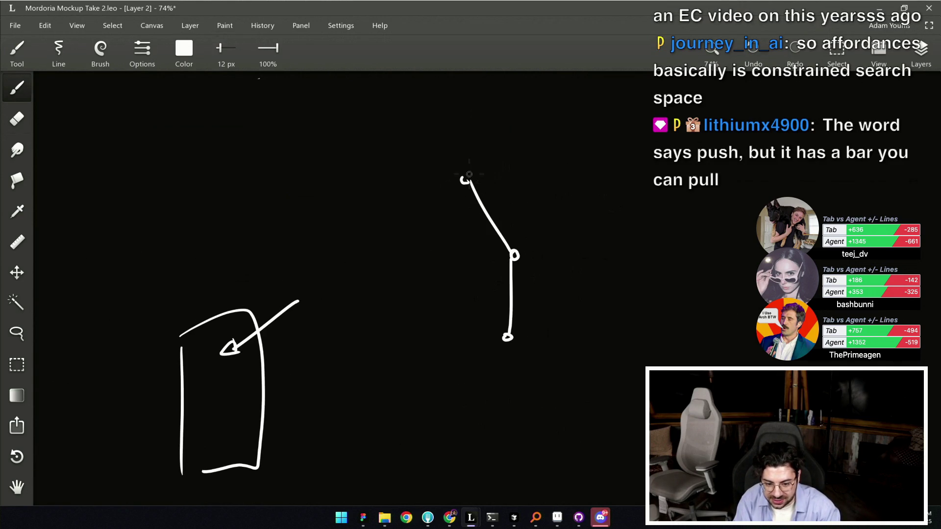
mouse_move(514, 254)
mouse_down()
mouse_move(521, 170)
mouse_move(574, 192)
mouse_up()
key(ctrl+s)
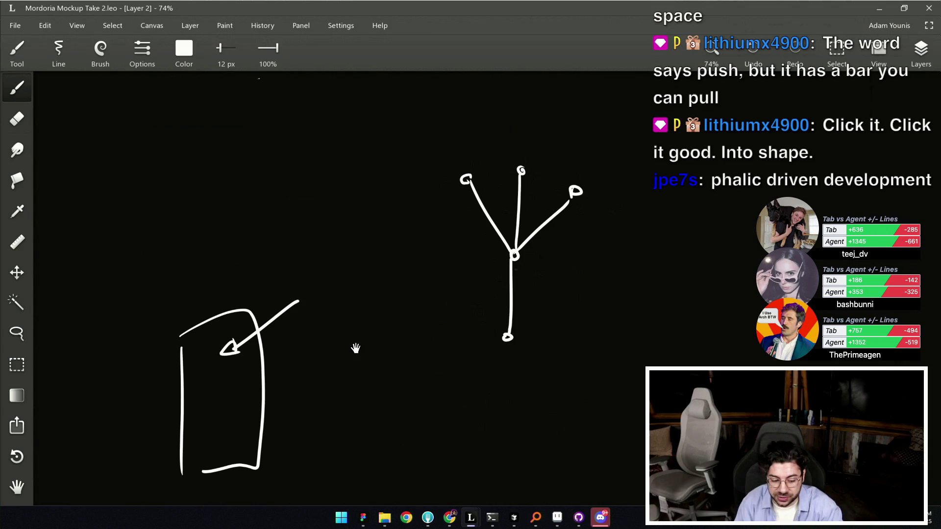
Draw and undo a large circle around the door, then draw a small square beside it.
drag(403, 330, 578, 234)
mouse_move(486, 221)
mouse_down()
mouse_move(396, 174)
mouse_move(409, 196)
mouse_up()
key(ctrl+z)
mouse_move(563, 337)
mouse_down()
mouse_move(484, 315)
mouse_move(476, 337)
mouse_up()
drag(472, 283, 517, 356)
mouse_move(525, 316)
mouse_down()
mouse_move(536, 349)
mouse_move(526, 328)
mouse_up()
key(ctrl+z)
key(ctrl+z)
key(ctrl+z)
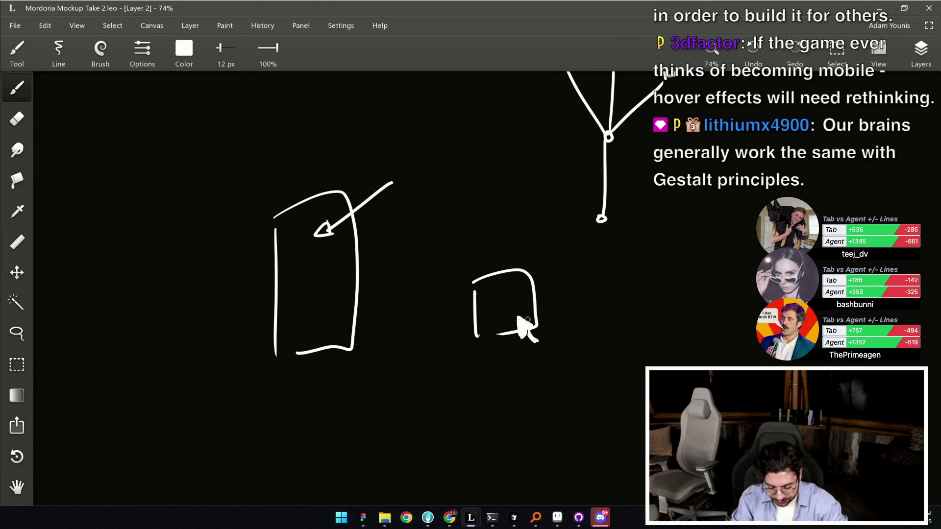
Brush-draw a picture frame right of the pointer icon, filled with several mountain peaks and a small hump.
scroll(614, 294, right, 5)
drag(419, 241, 402, 347)
mouse_move(426, 224)
mouse_down()
mouse_move(546, 203)
mouse_move(678, 336)
mouse_up()
drag(397, 366, 646, 359)
drag(447, 296, 547, 280)
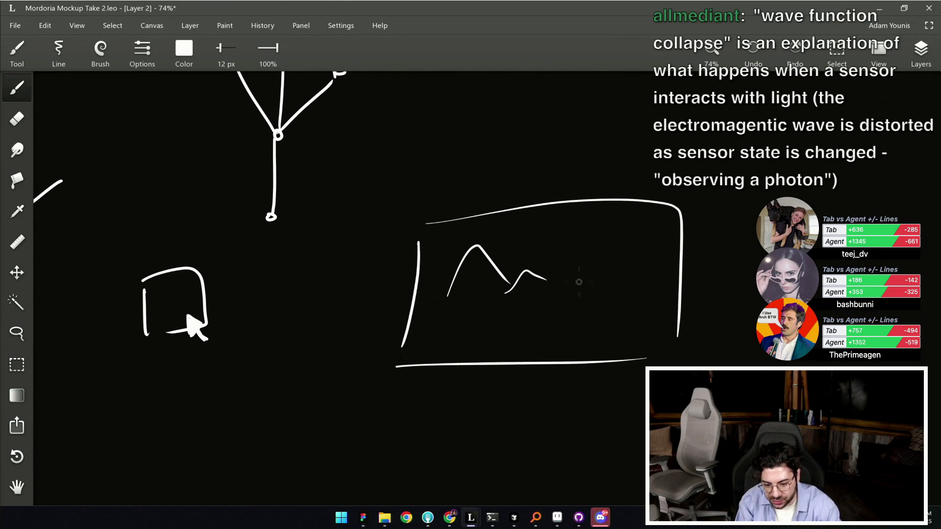
mouse_move(593, 241)
mouse_down()
mouse_move(624, 238)
mouse_move(663, 253)
mouse_up()
drag(524, 220, 549, 211)
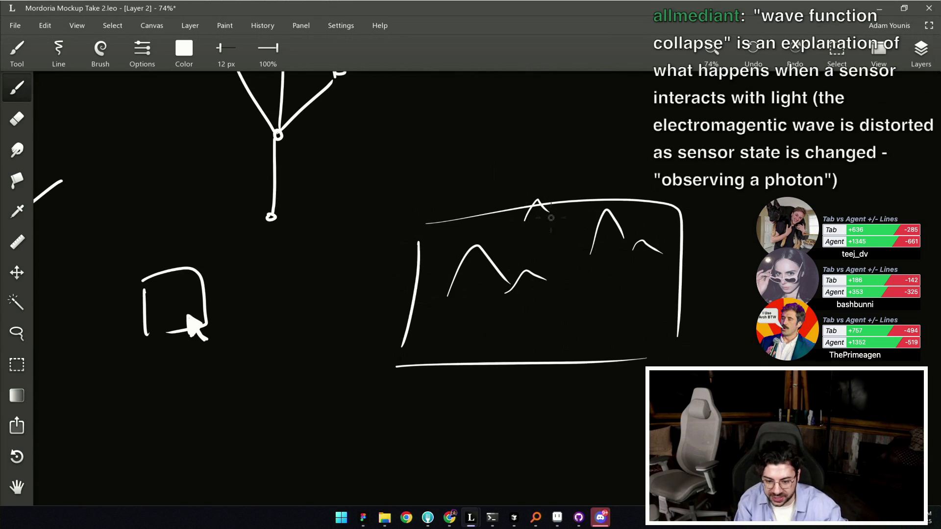
drag(580, 323, 627, 319)
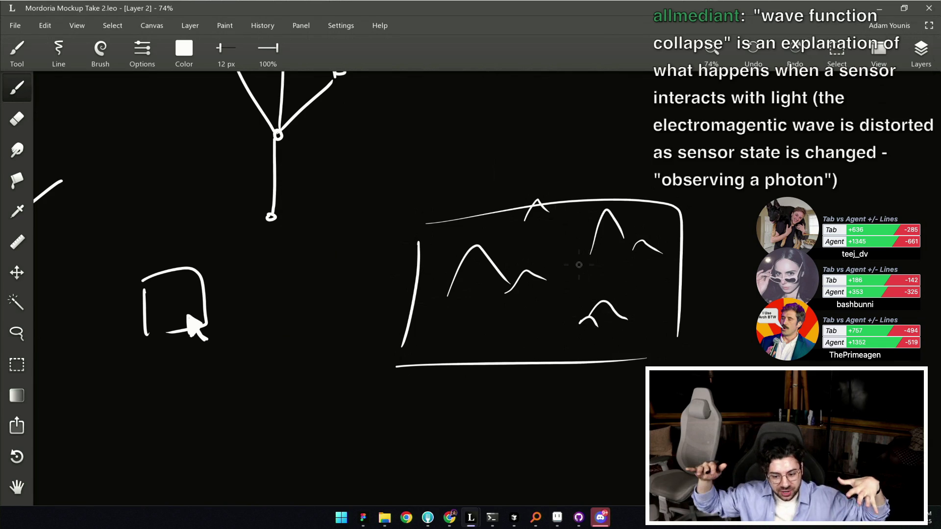
Zoom to 84%, set the brush to 8.4 px, undo the winding stroke, save, and arrow the left peak.
drag(488, 300, 493, 290)
mouse_move(486, 336)
mouse_down()
mouse_move(492, 349)
mouse_move(445, 384)
mouse_move(496, 342)
mouse_move(493, 280)
mouse_move(521, 252)
mouse_up()
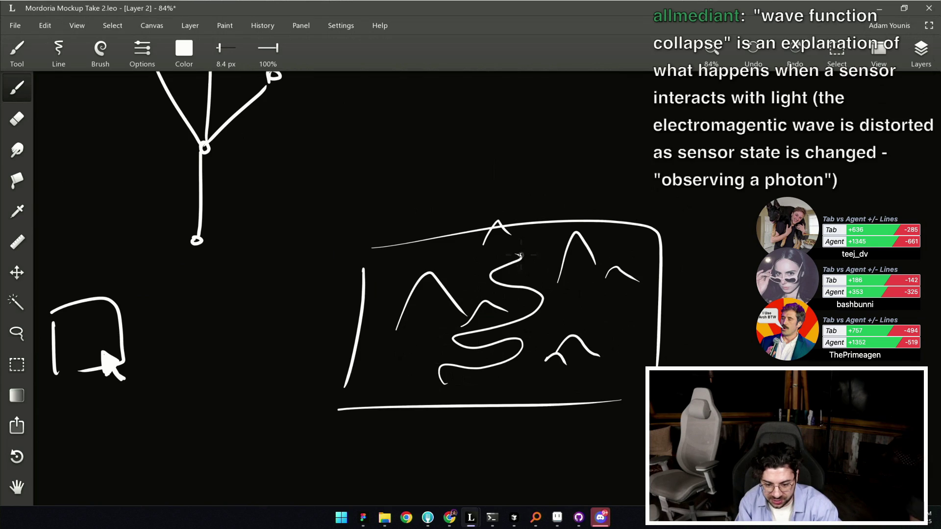
key(ctrl+z)
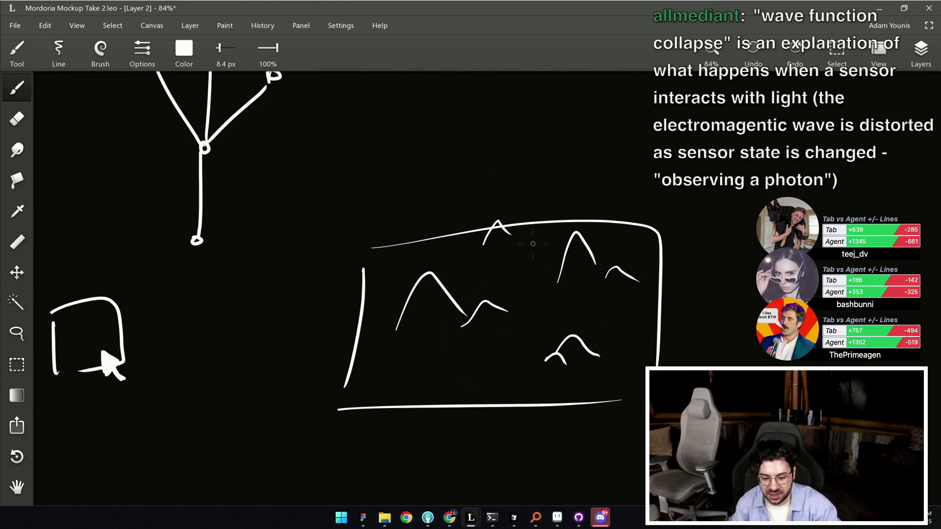
key(ctrl+s)
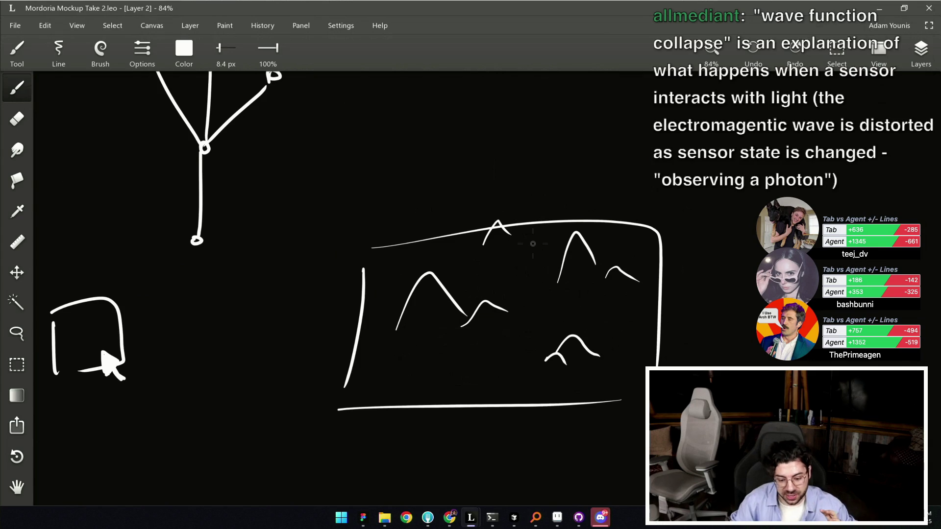
drag(422, 215, 428, 268)
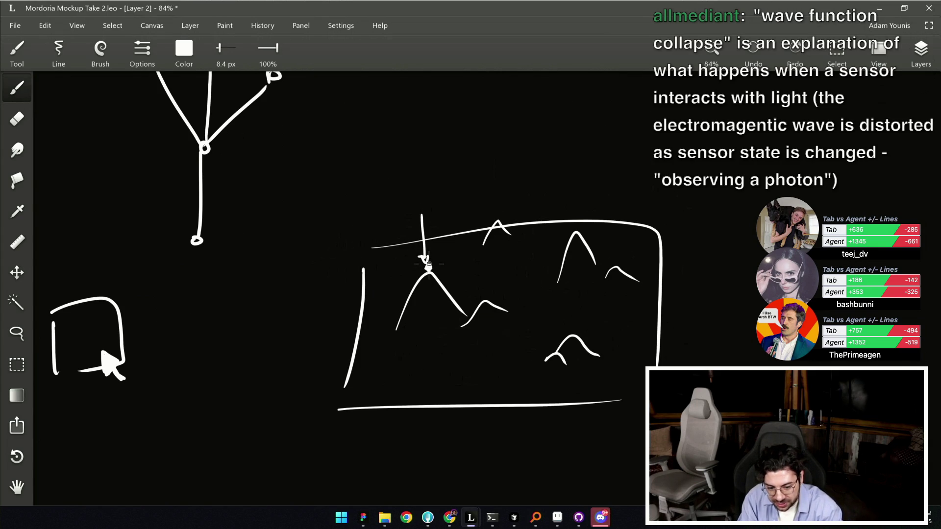
Circle the arrowed peak and settle on one wavy line across the mountain, then save.
key(ctrl+s)
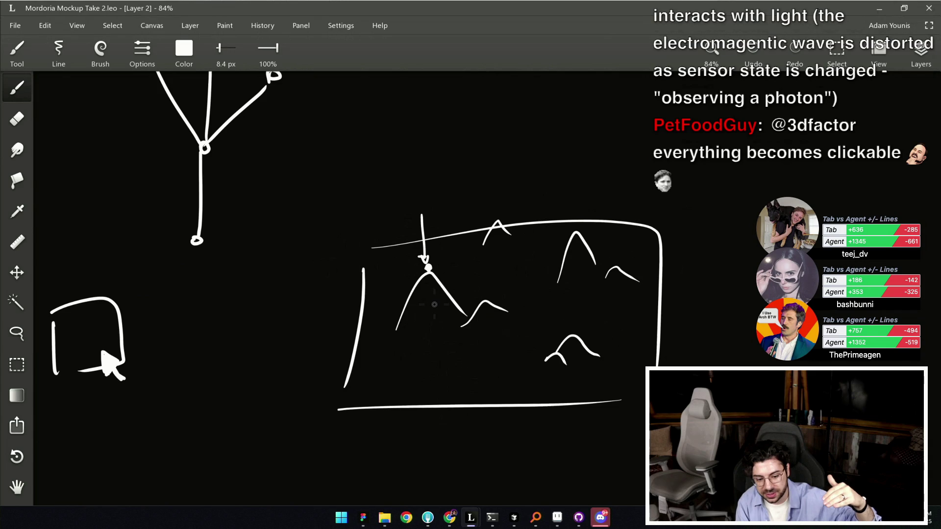
drag(440, 256, 435, 255)
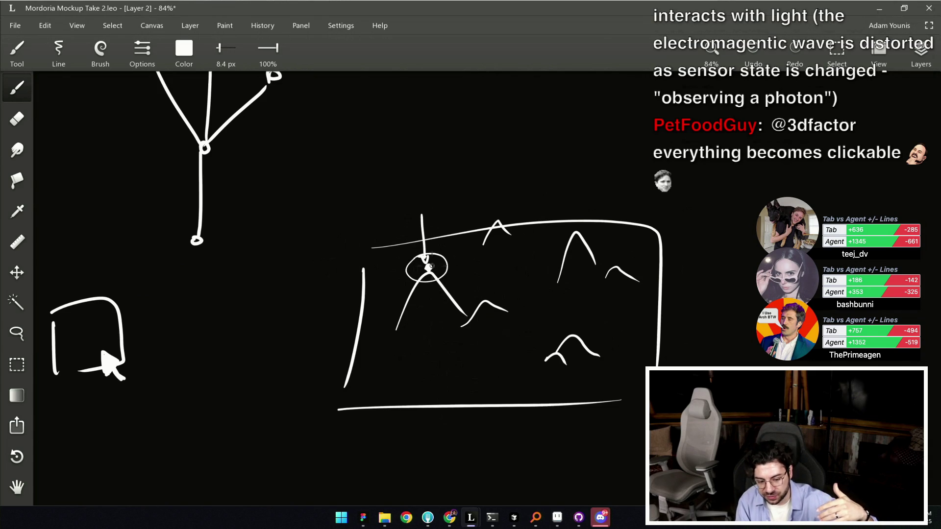
mouse_move(367, 297)
mouse_down()
mouse_move(408, 304)
mouse_move(493, 296)
mouse_move(490, 288)
mouse_up()
key(ctrl+z)
drag(431, 279, 507, 283)
key(ctrl+z)
drag(431, 279, 515, 283)
key(ctrl+s)
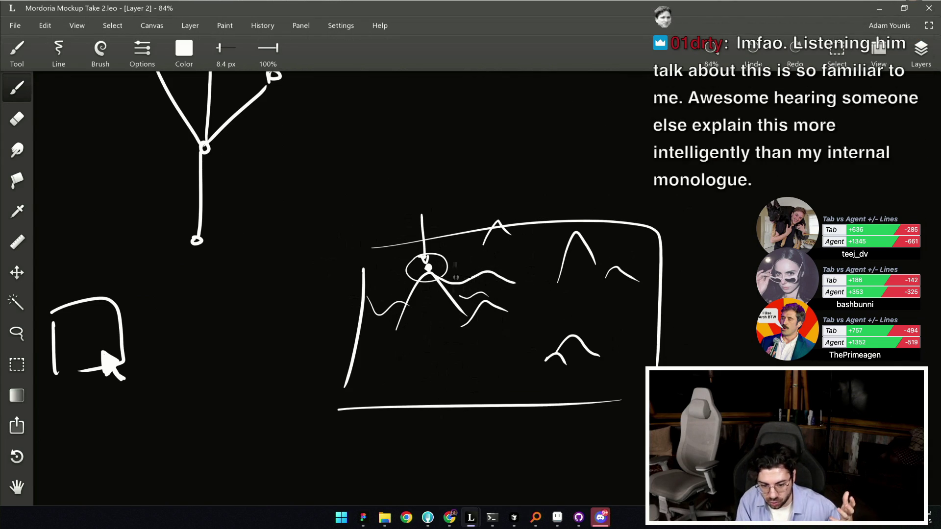
Try extra circle and arrow strokes around the peak, then undo them.
mouse_move(486, 262)
mouse_down()
mouse_move(466, 298)
mouse_move(529, 252)
mouse_up()
drag(523, 285, 540, 299)
key(ctrl+z)
key(ctrl+z)
key(ctrl+z)
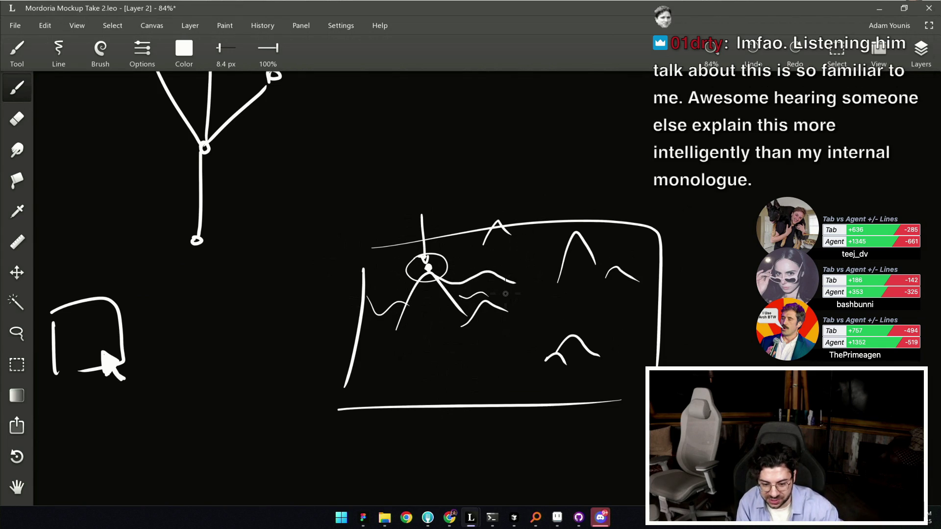
key(ctrl+z)
key(ctrl+z)
drag(444, 257, 441, 255)
key(ctrl+z)
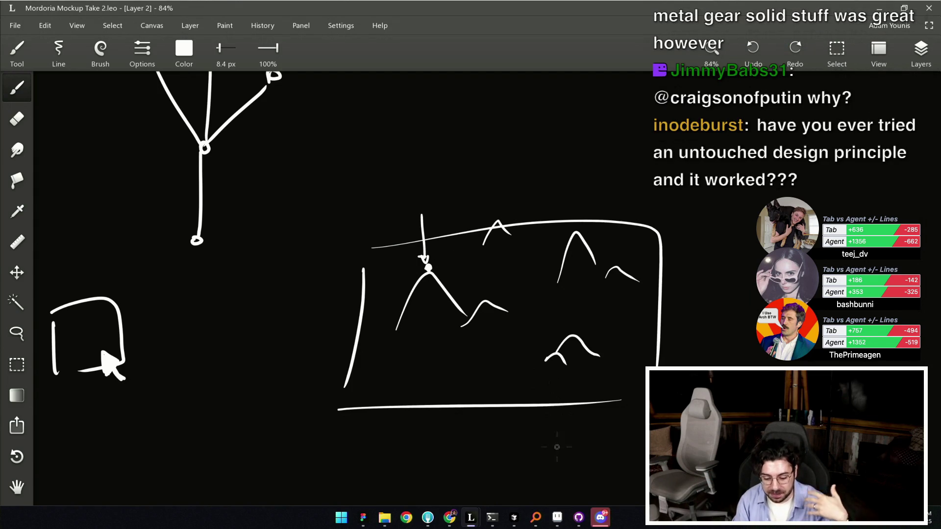
click(559, 518)
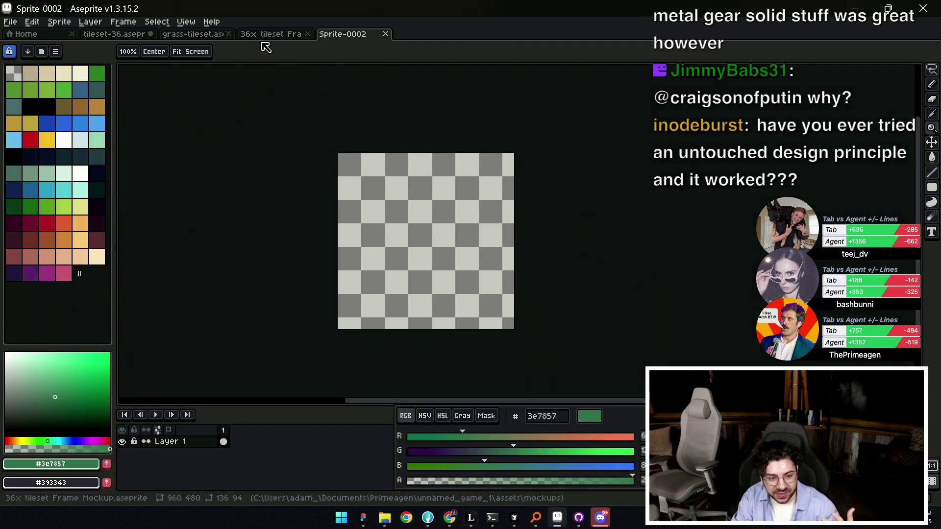
click(271, 38)
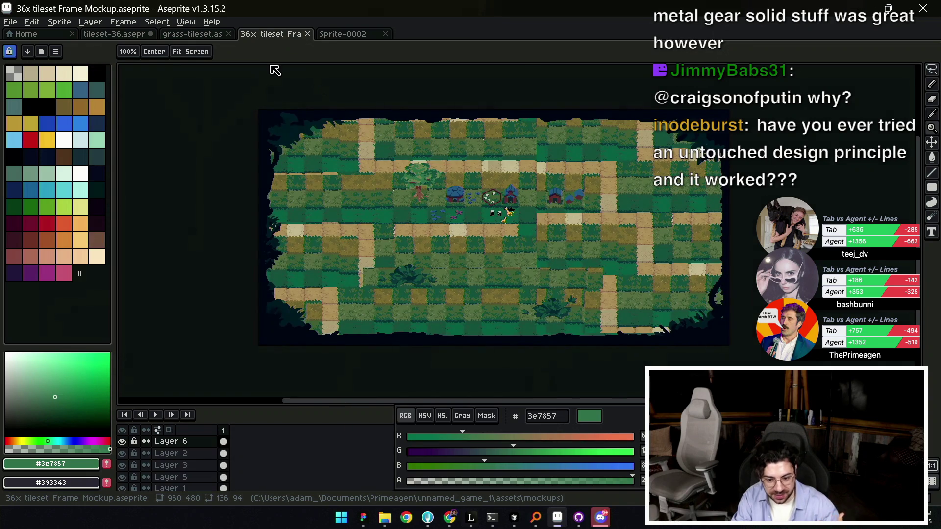
scroll(490, 265, up, 2)
scroll(525, 266, down, 1)
scroll(510, 239, up, 1)
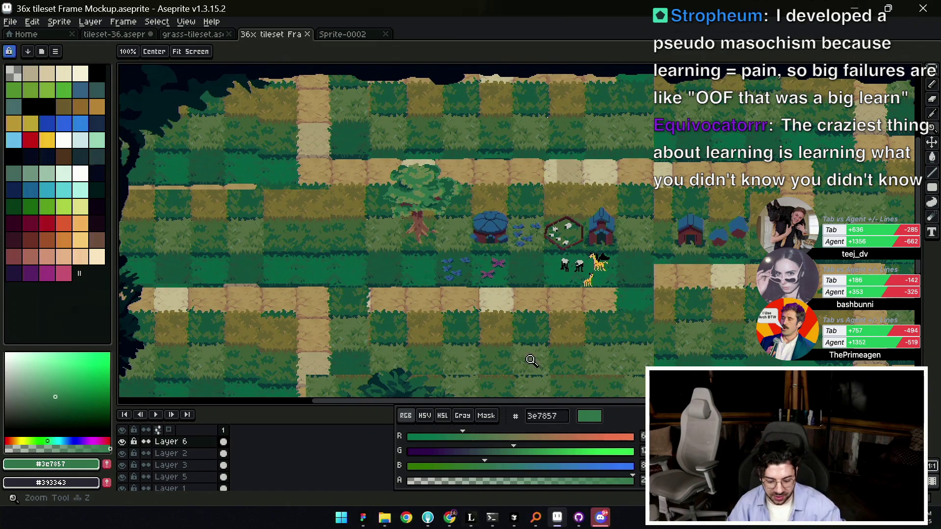
mouse_move(572, 518)
mouse_move(474, 519)
click(502, 464)
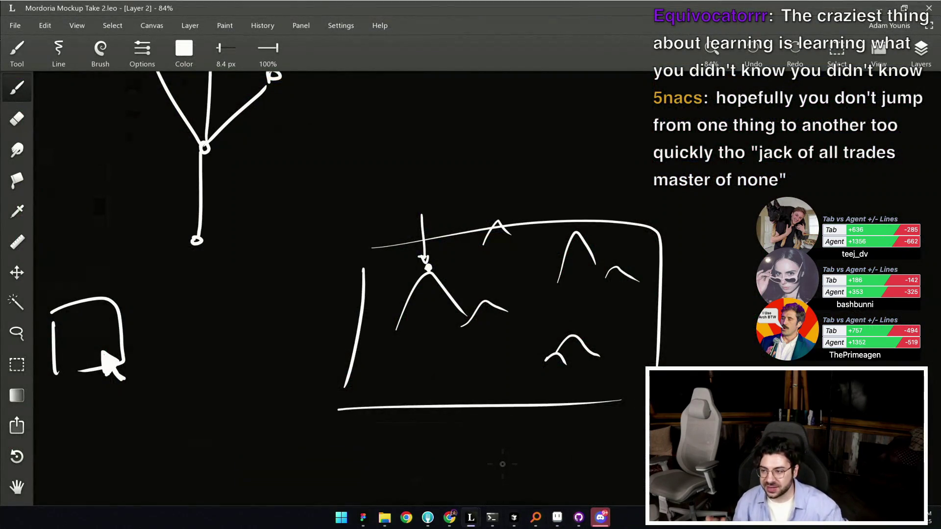
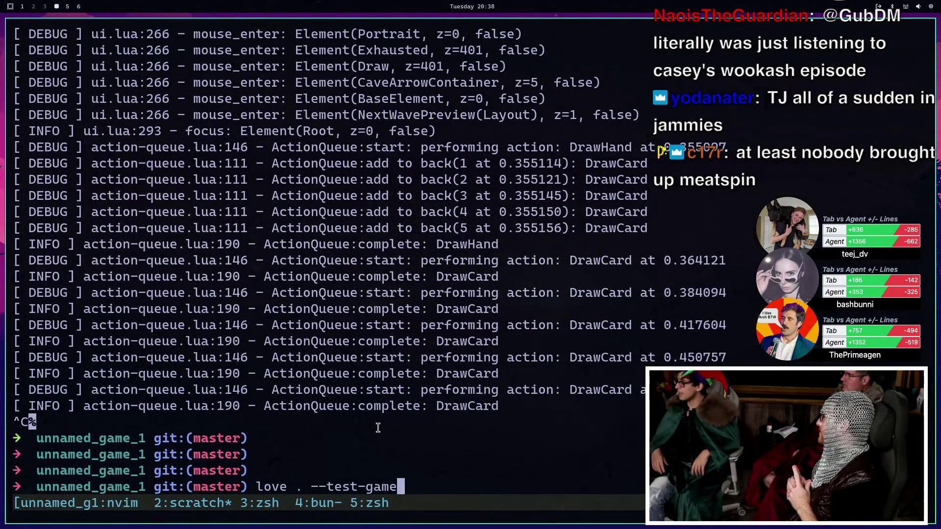
Launch the game with love . --test-game and make its window fullscreen.
key(Return)
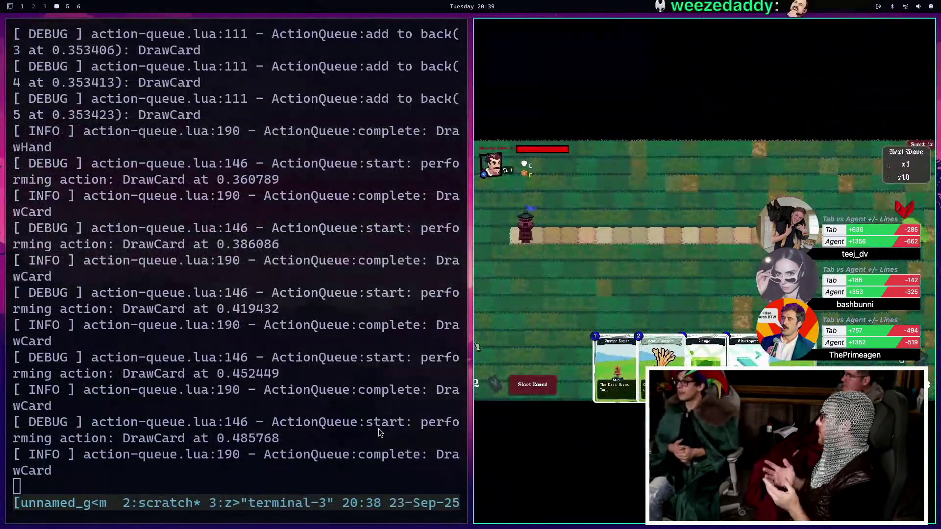
key(super+f)
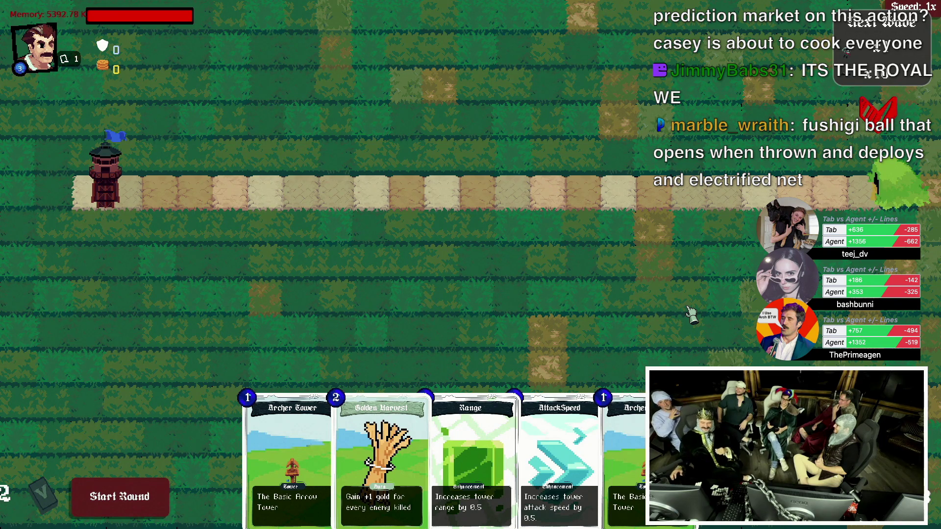
mouse_move(667, 421)
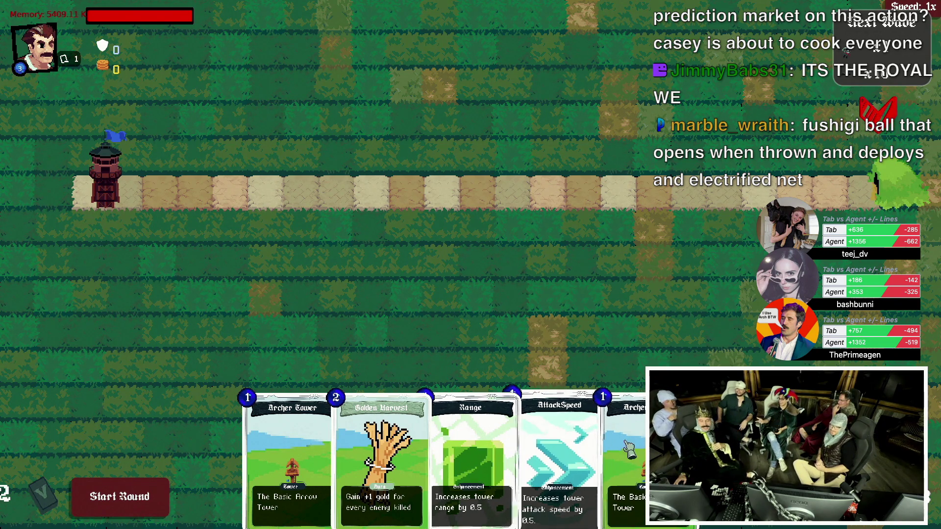
mouse_move(271, 460)
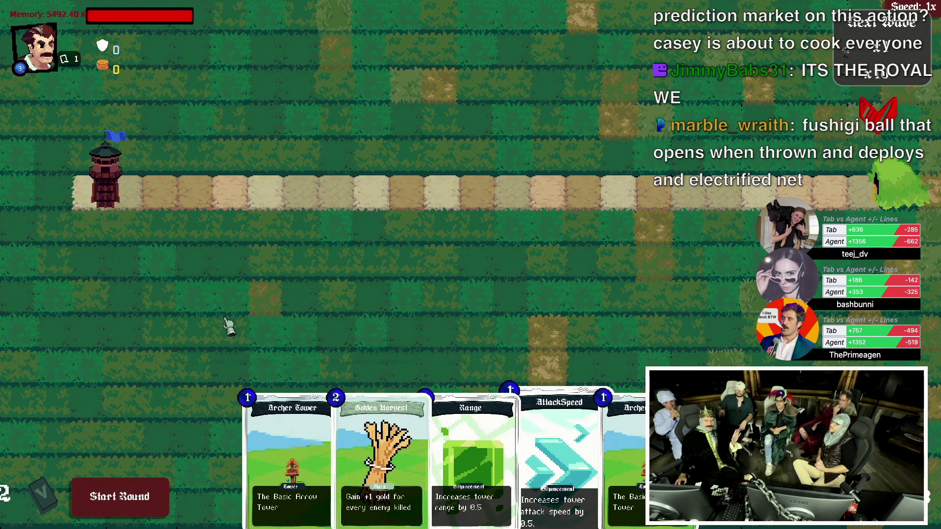
Build two archer towers below the path and give the second one the AttackSpeed card.
mouse_move(304, 458)
mouse_move(304, 458)
mouse_down()
mouse_move(549, 343)
mouse_move(608, 421)
mouse_move(581, 325)
mouse_move(542, 265)
mouse_move(547, 220)
mouse_up()
drag(308, 455, 457, 247)
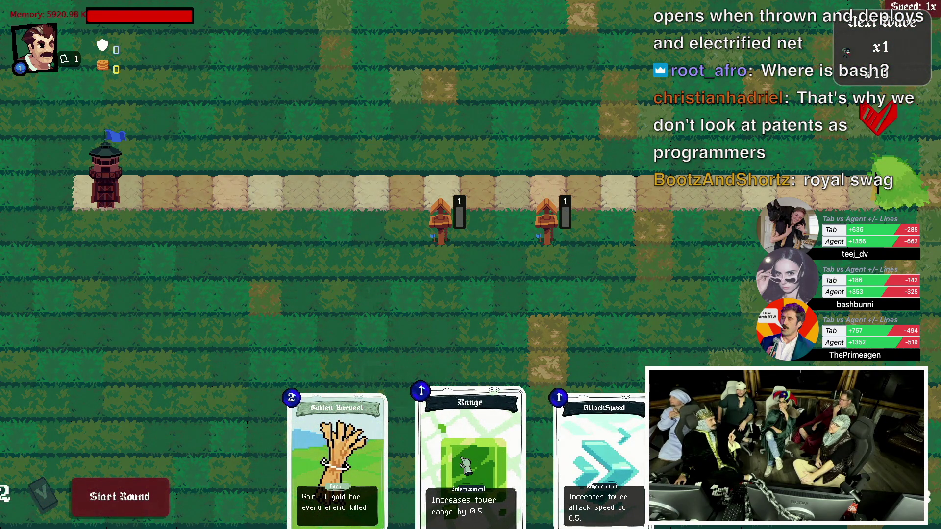
drag(602, 456, 548, 226)
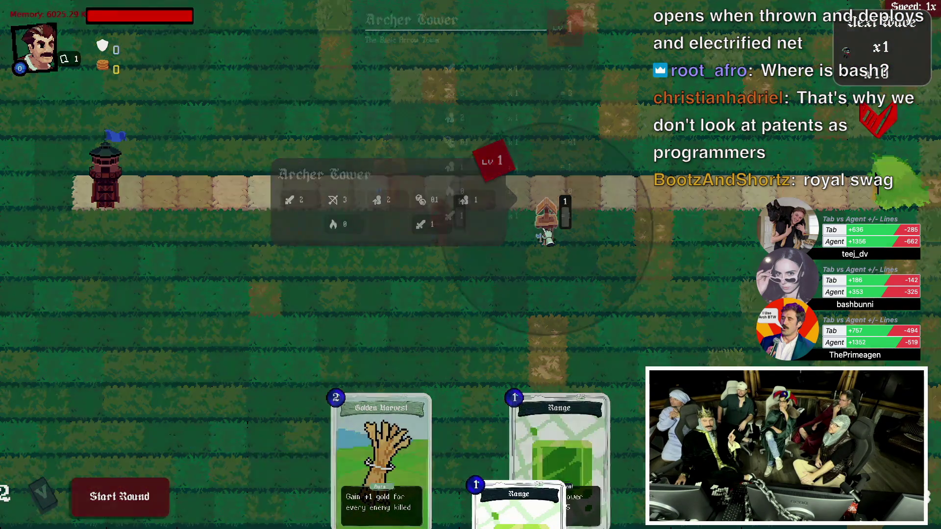
Inspect the upgraded tower's details, then start the first round at 4x speed.
click(546, 237)
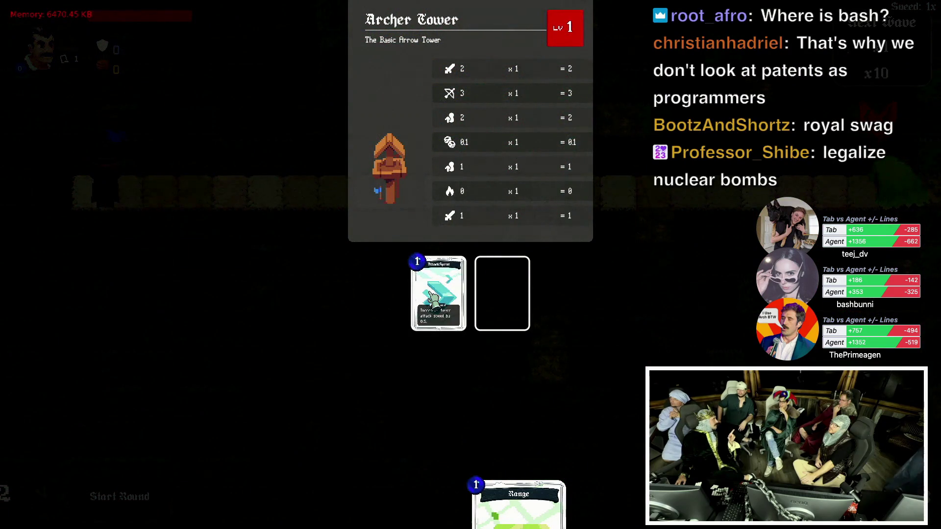
click(153, 237)
click(164, 505)
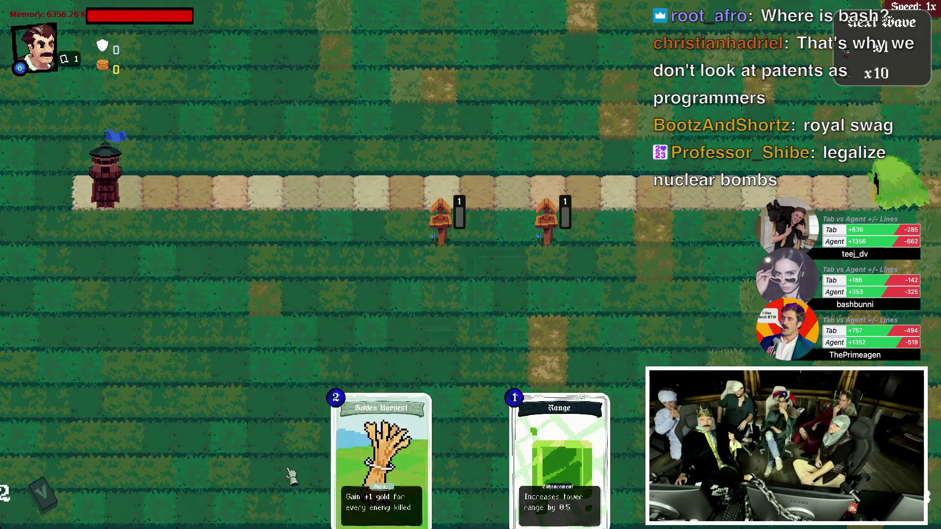
click(931, 7)
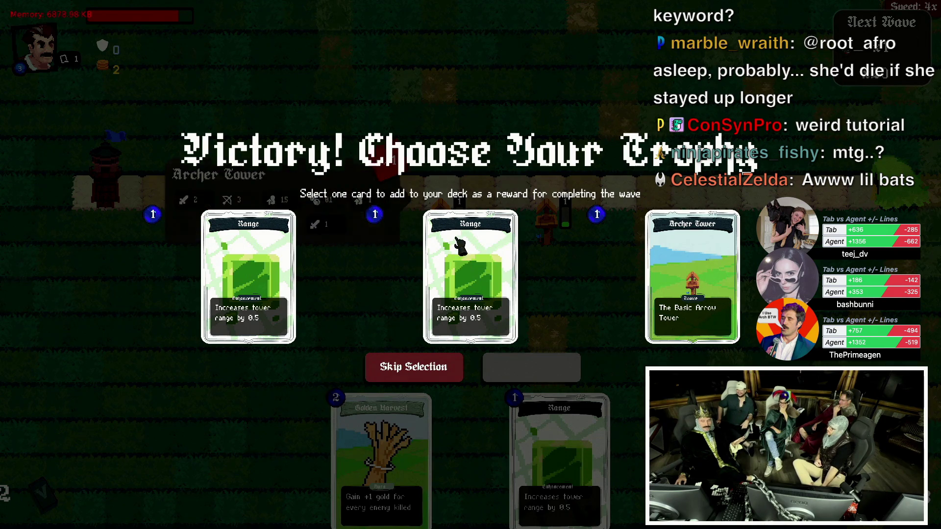
Claim the Range trophy, give the left tower Damage and Range, and build a third tower above the path.
click(515, 269)
click(527, 375)
mouse_move(549, 431)
mouse_down()
mouse_move(525, 343)
mouse_move(442, 216)
mouse_up()
mouse_move(416, 465)
mouse_down()
mouse_move(420, 294)
mouse_move(431, 210)
mouse_move(441, 218)
mouse_up()
mouse_move(468, 456)
mouse_down()
mouse_move(336, 233)
mouse_move(510, 152)
mouse_up()
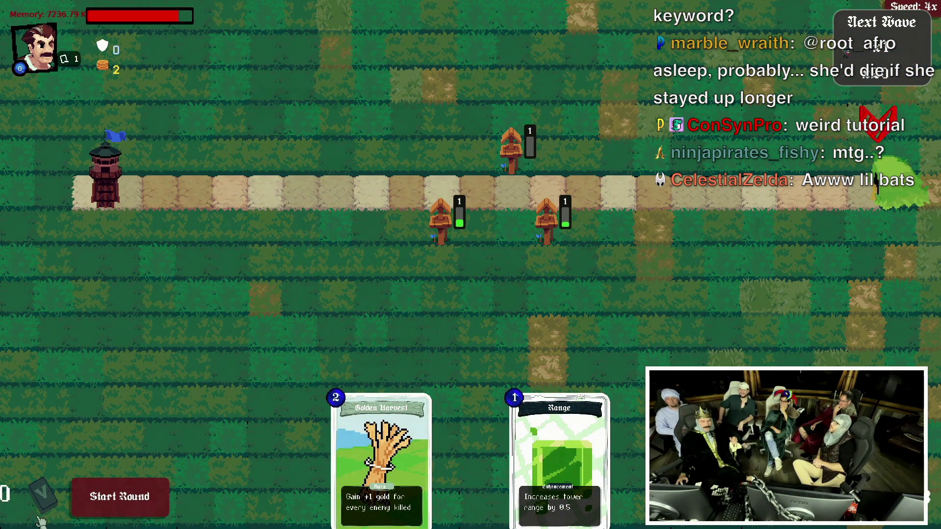
click(162, 497)
At 8x speed, take the +2 Damage level-up and Damage trophy, and extend the level-2 tower's range.
click(914, 6)
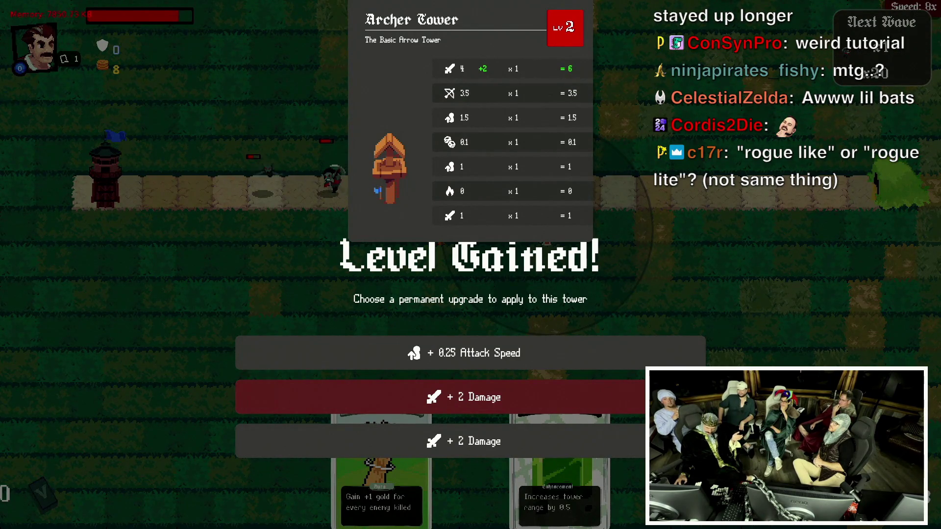
click(628, 391)
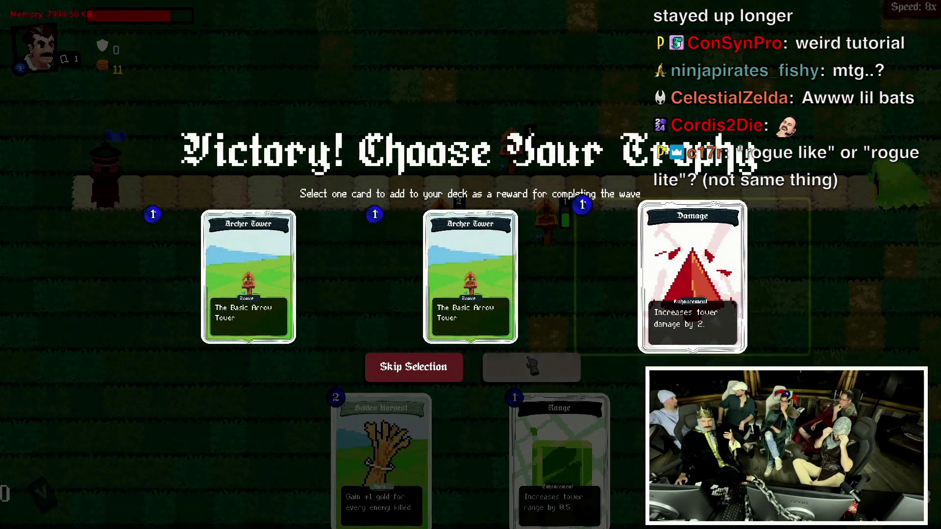
click(532, 367)
drag(563, 411, 466, 216)
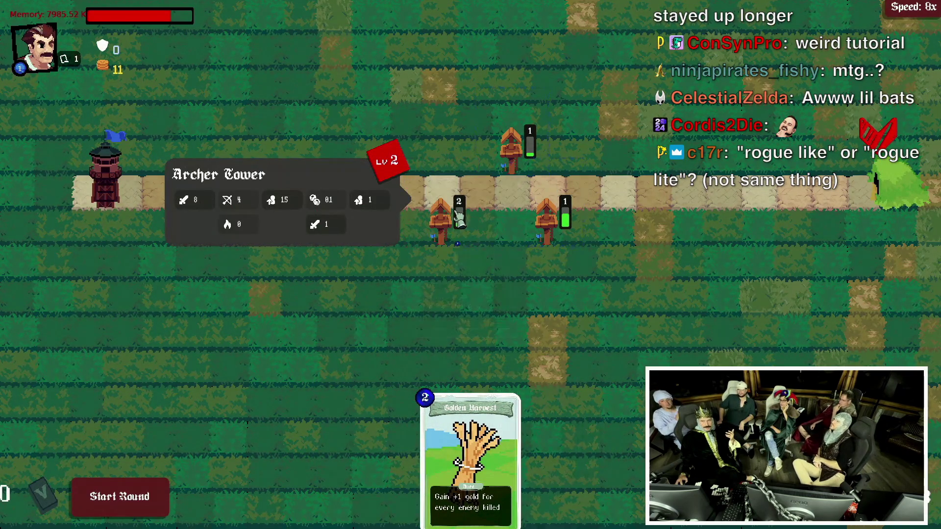
click(156, 492)
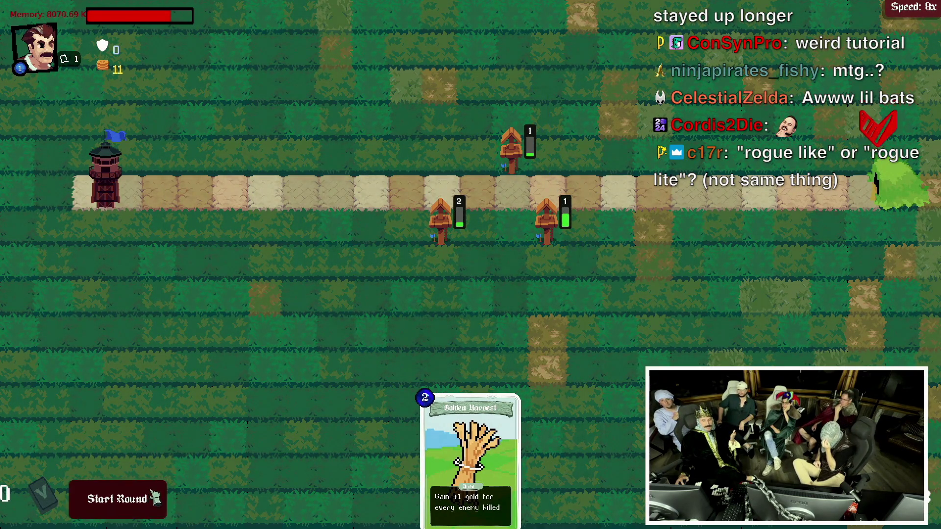
Take the +2 Damage/+0.25 Range and +0.25 Attack Speed upgrades, then collect the Attack Speed Ring.
mouse_move(444, 226)
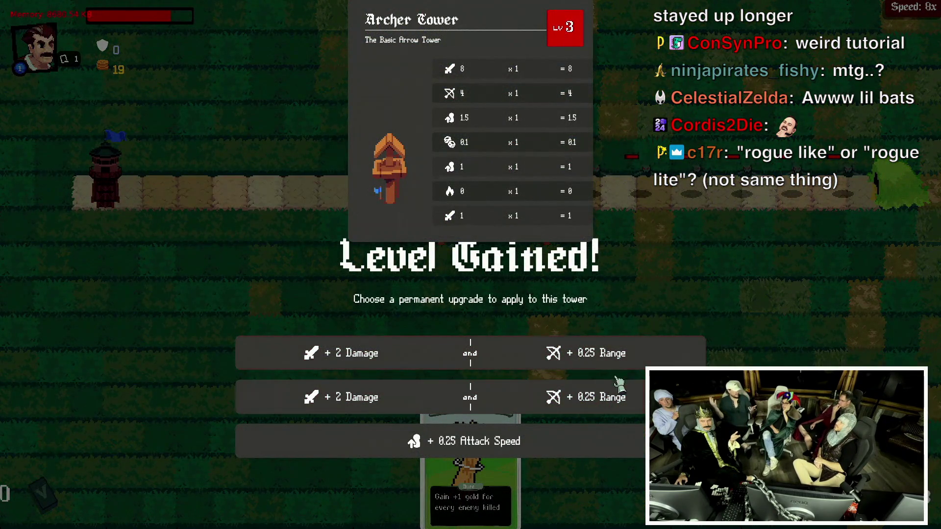
click(608, 355)
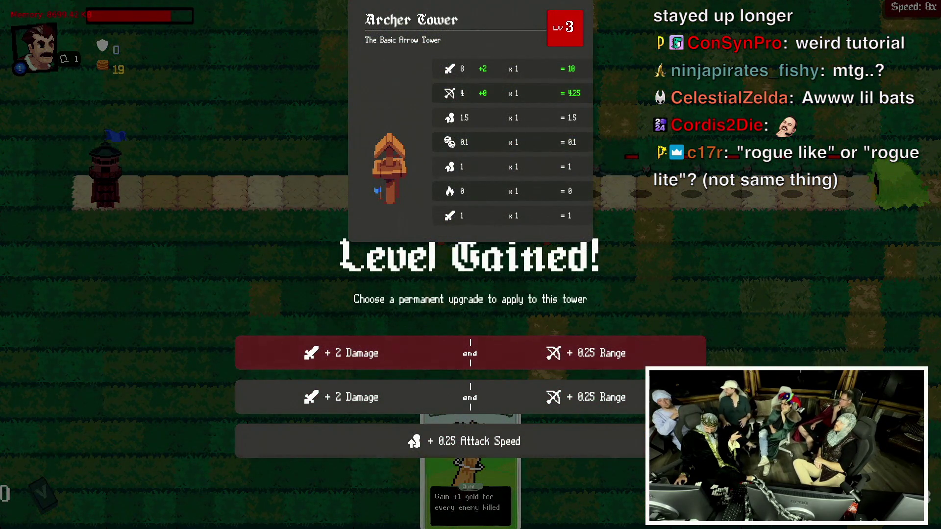
click(545, 346)
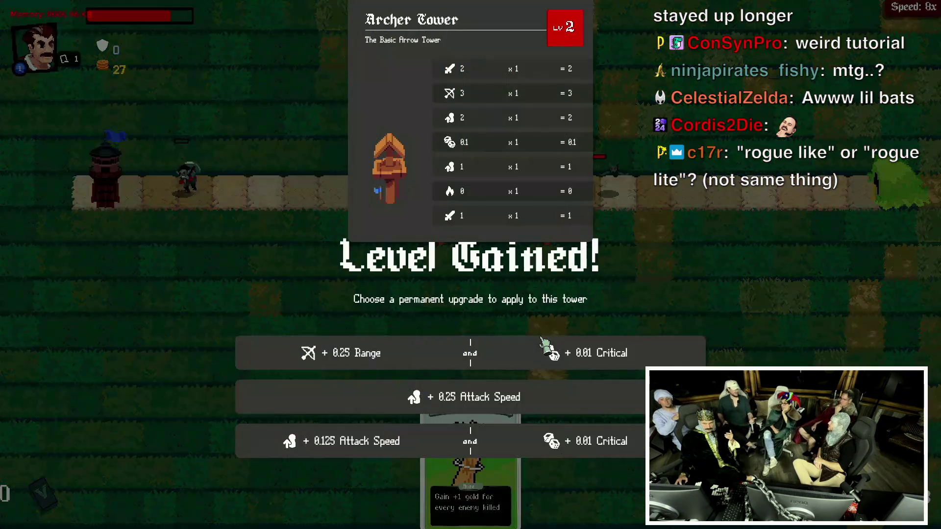
click(527, 392)
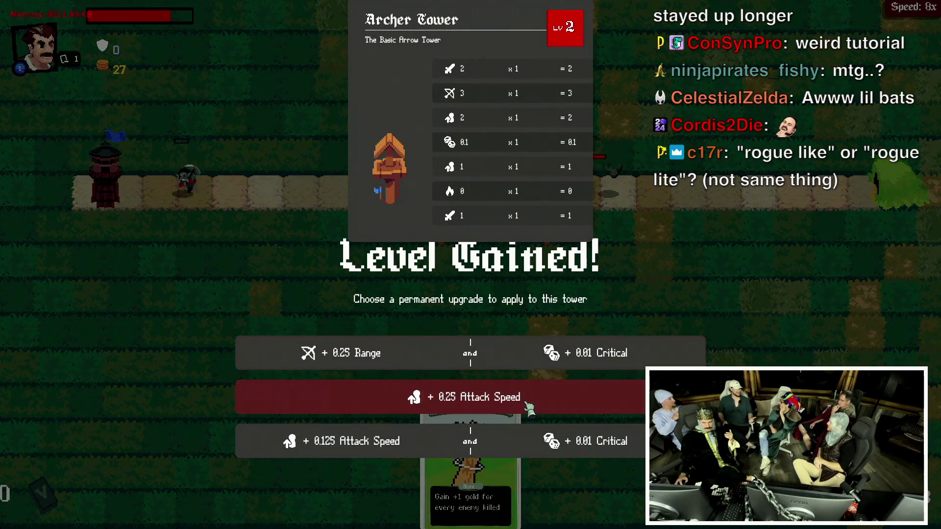
click(524, 395)
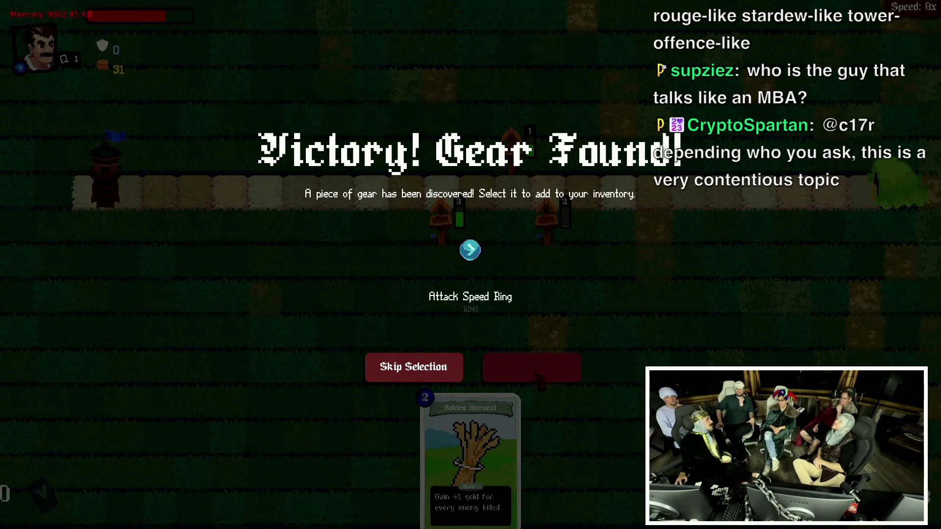
click(569, 383)
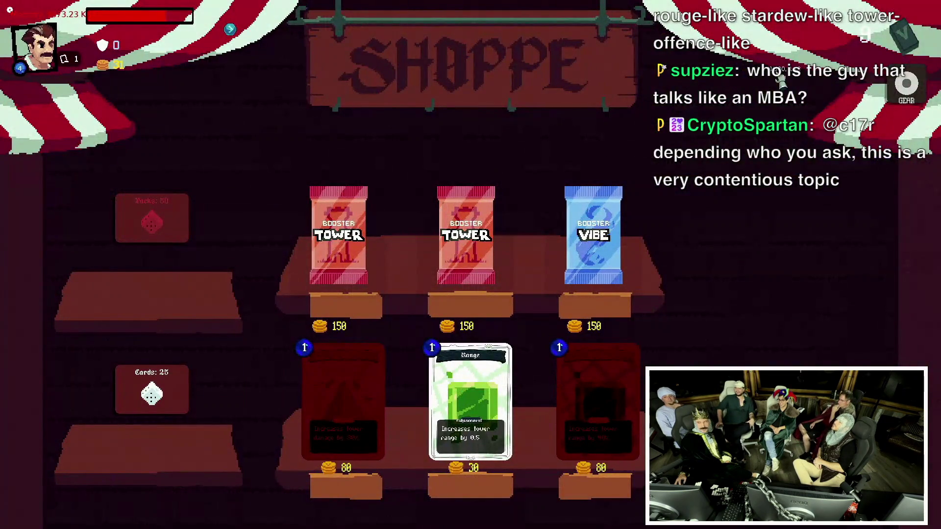
click(909, 89)
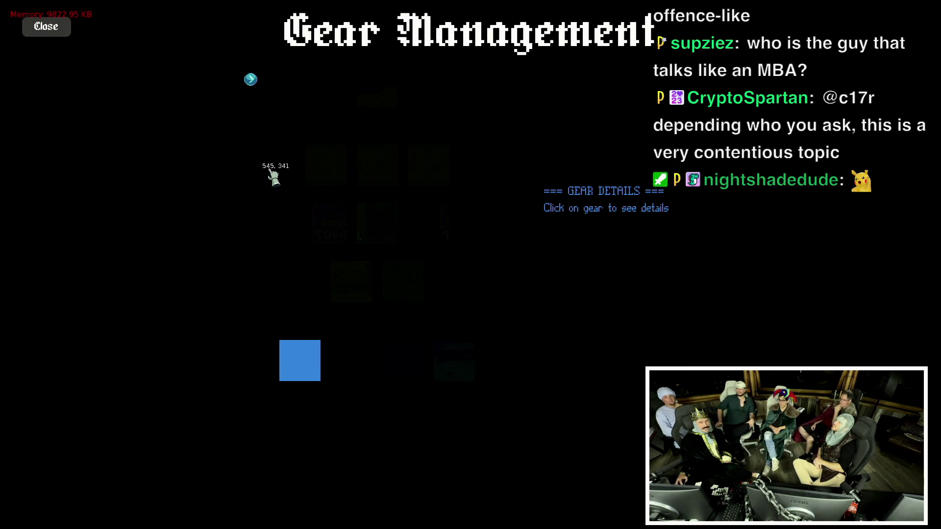
Equip the Attack Speed Ring in the upper-left gear slot and return to the Shoppe.
drag(252, 79, 324, 174)
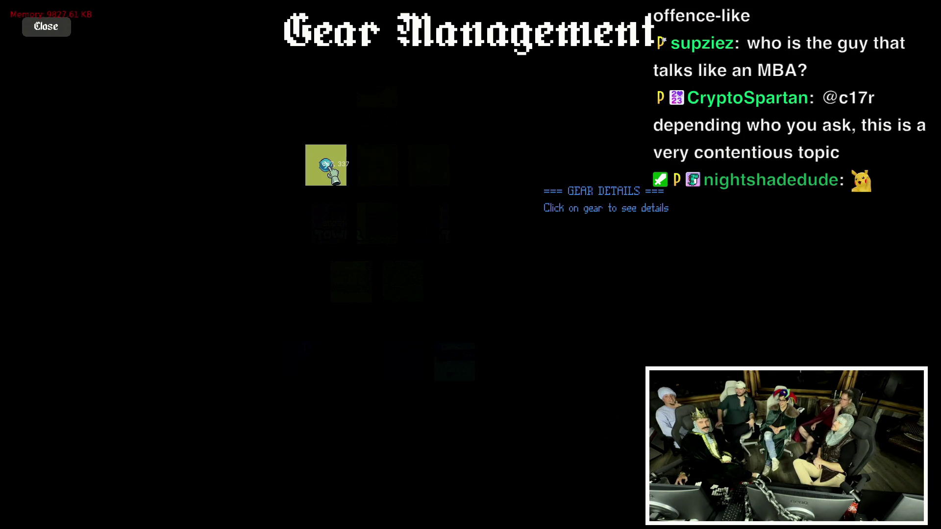
click(335, 181)
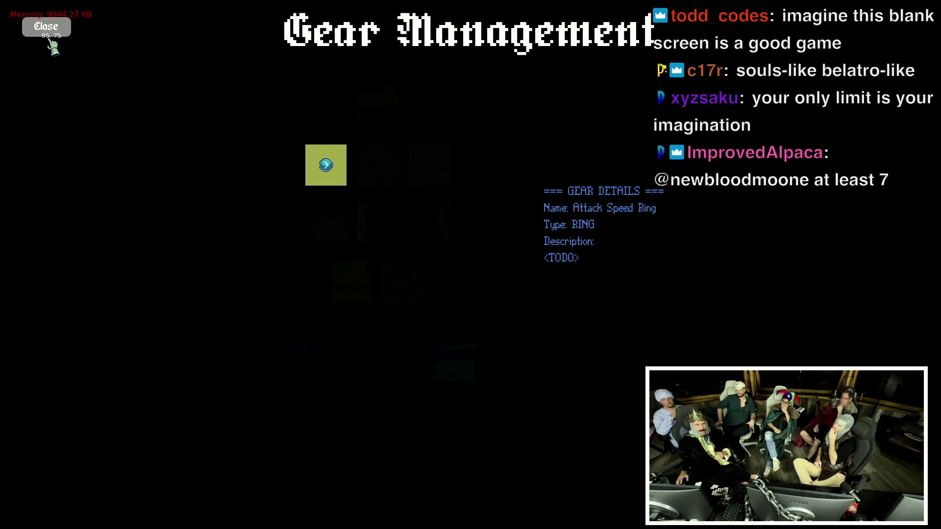
click(47, 28)
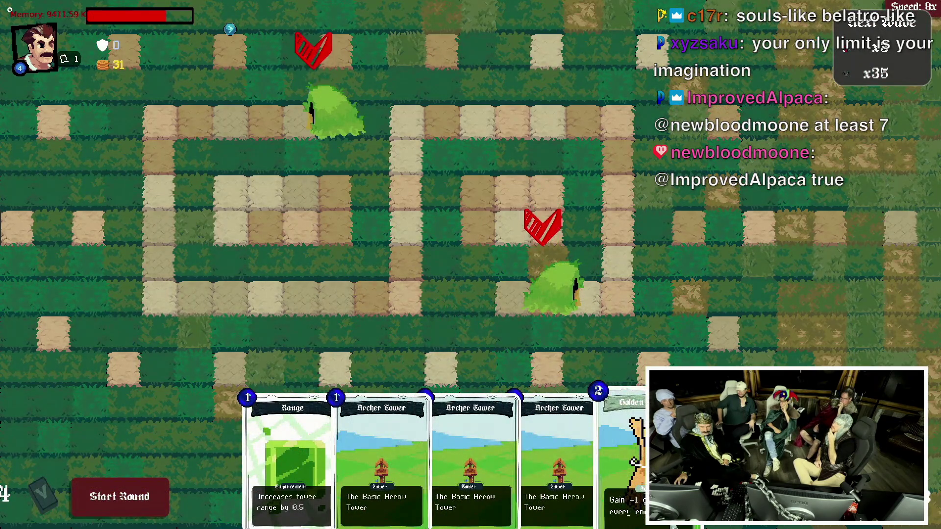
Move the Golden Harvest card to third place in the hand.
mouse_move(471, 455)
mouse_down()
mouse_move(504, 310)
mouse_move(471, 273)
mouse_move(655, 446)
mouse_move(623, 441)
mouse_up()
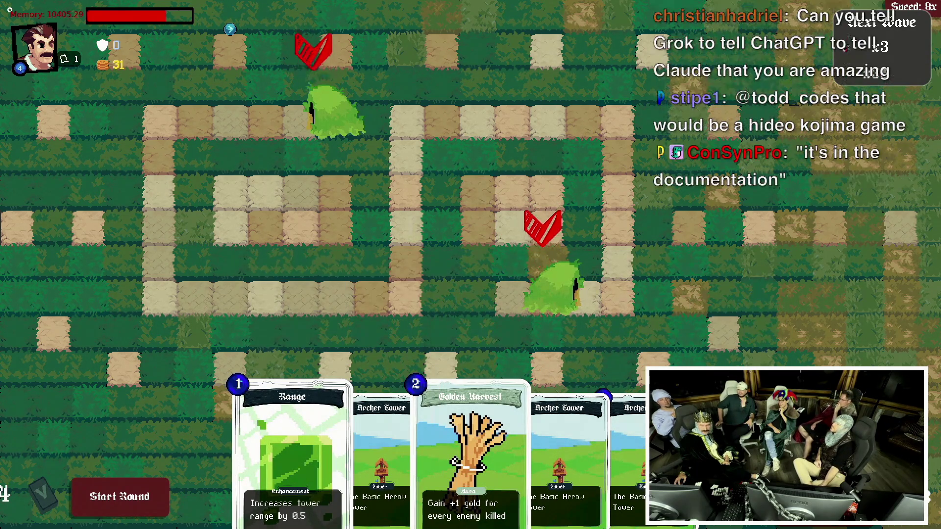
Redraw the hand, place three Archer Towers together at mid-map, and start the round.
key(r)
drag(440, 379, 443, 219)
mouse_move(415, 455)
mouse_down()
mouse_move(384, 309)
mouse_move(378, 216)
mouse_move(375, 223)
mouse_up()
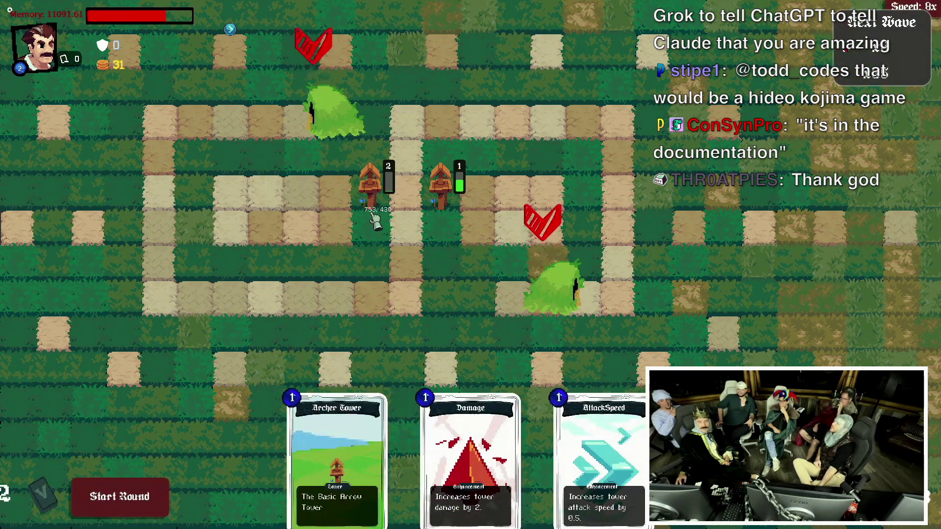
mouse_move(336, 441)
mouse_down()
mouse_move(379, 358)
mouse_move(375, 247)
mouse_up()
drag(532, 411, 373, 221)
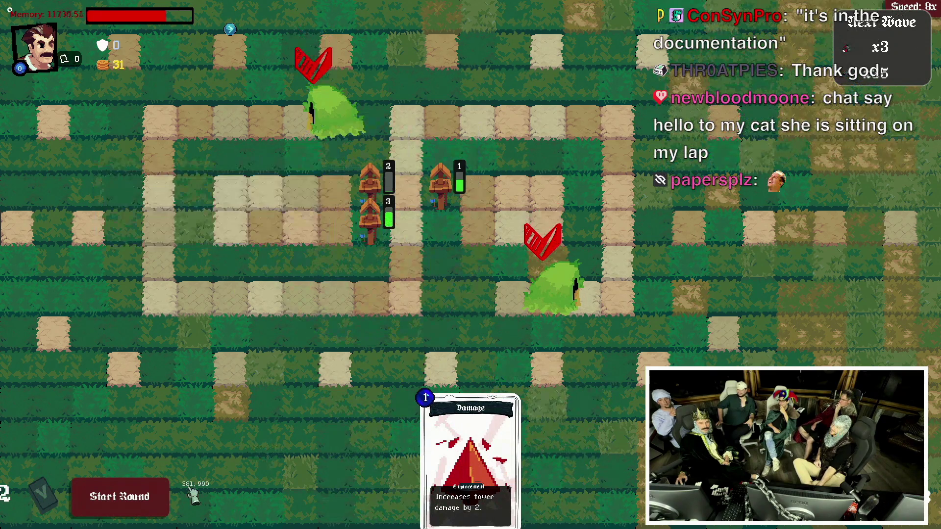
click(122, 496)
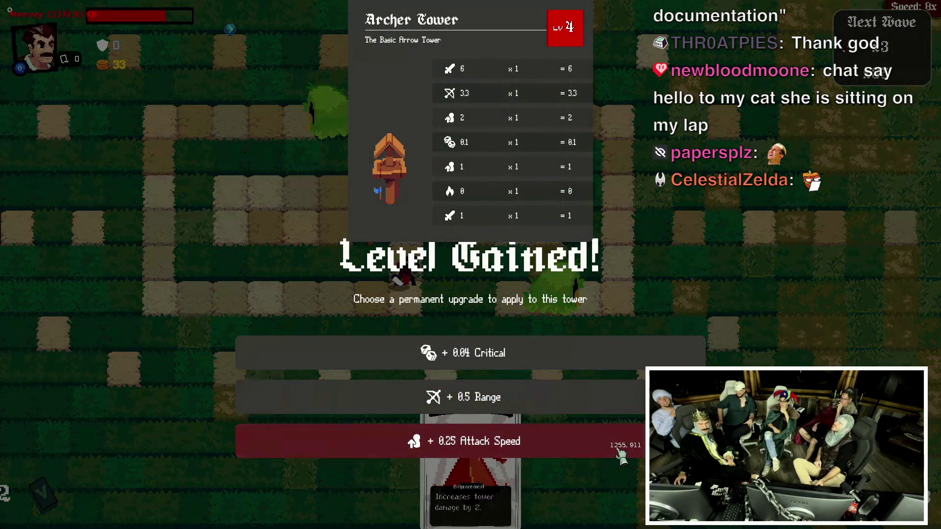
Apply the +0.25 Attack Speed level-up and play the Damage card on the archer towers.
click(387, 441)
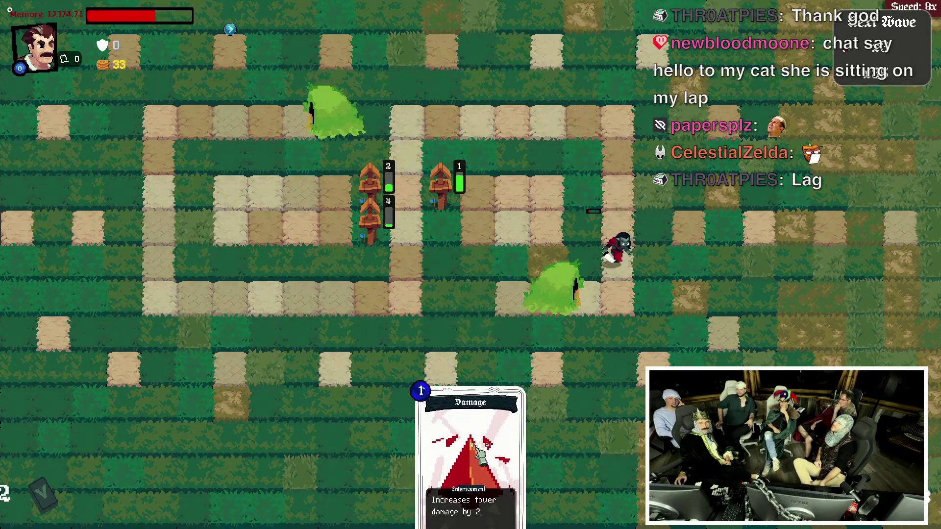
drag(470, 442, 360, 274)
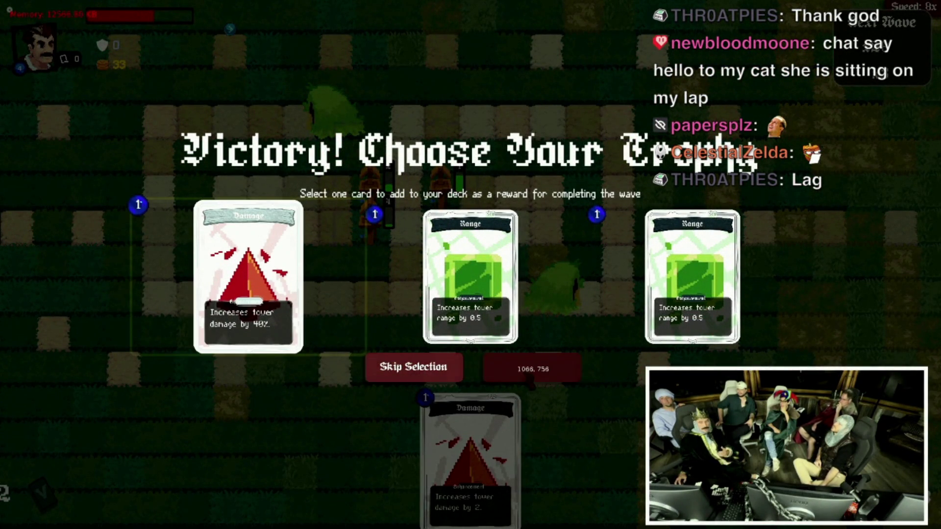
Take the 40% Damage trophy and play the Range cards on the mid-map archer tower.
click(524, 368)
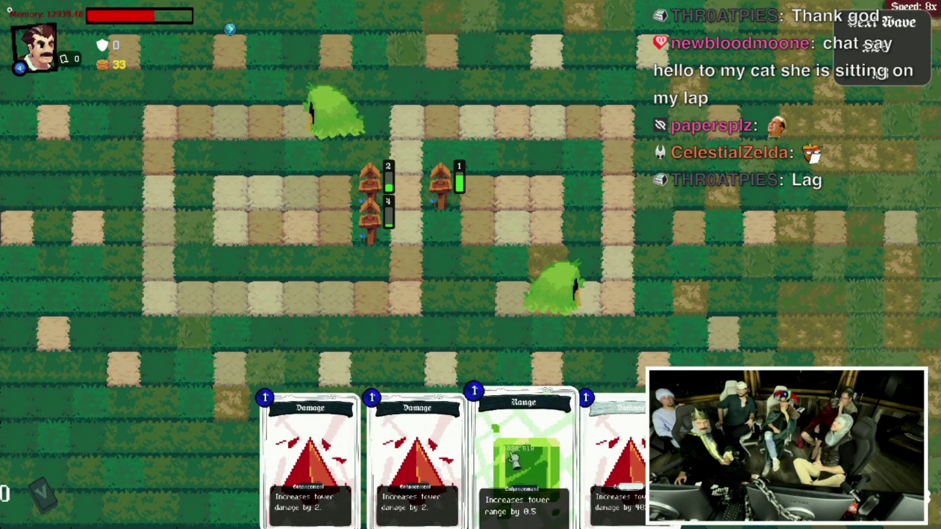
mouse_move(500, 480)
mouse_down()
mouse_move(453, 294)
mouse_move(375, 211)
mouse_up()
mouse_move(470, 441)
mouse_down()
mouse_move(388, 230)
mouse_move(389, 238)
mouse_up()
drag(470, 441, 378, 228)
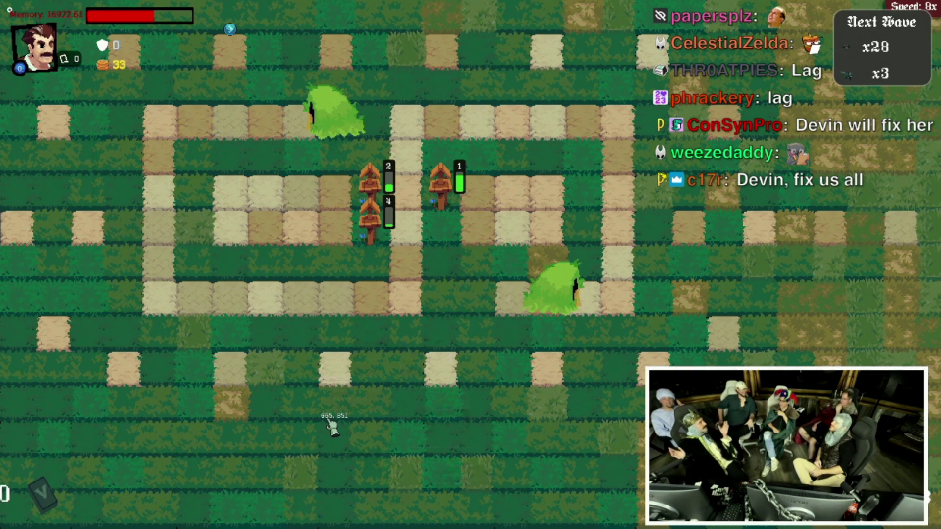
Check the archer tower's upgrade panel, close it, and tile the game beside the log terminal.
click(385, 239)
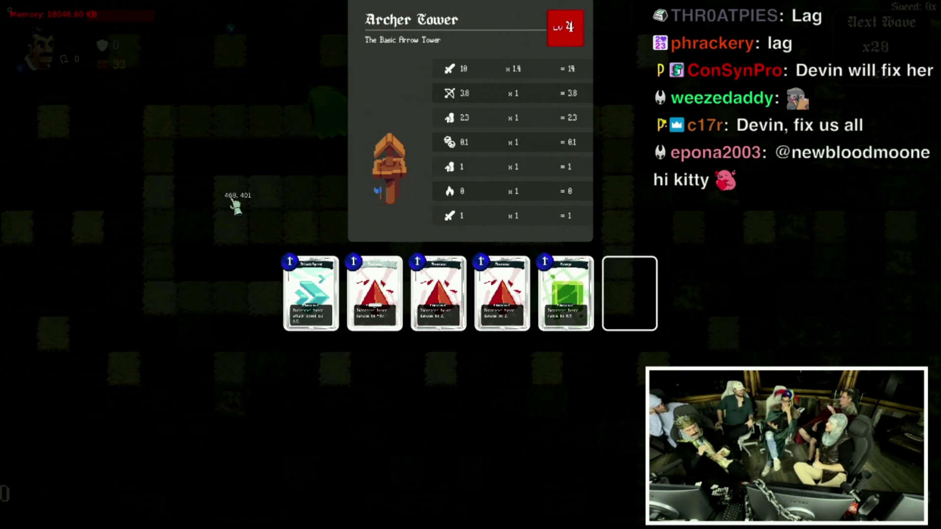
click(233, 201)
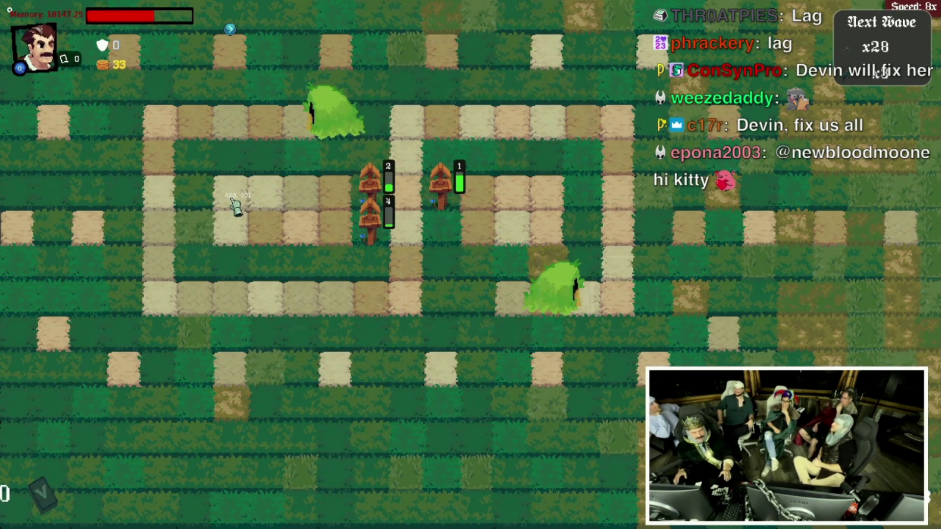
key(super+f)
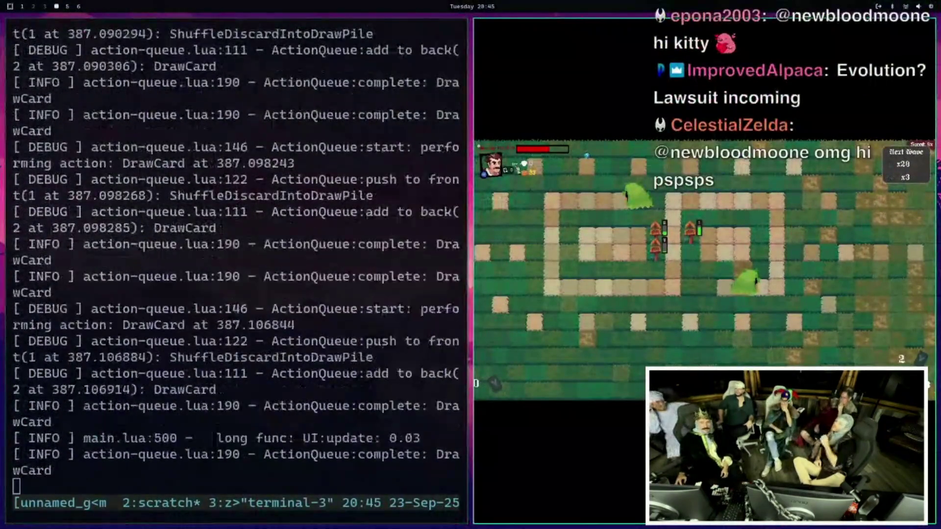
Return the game to fullscreen, then tile the crash error window beside the traceback terminal.
key(super+f)
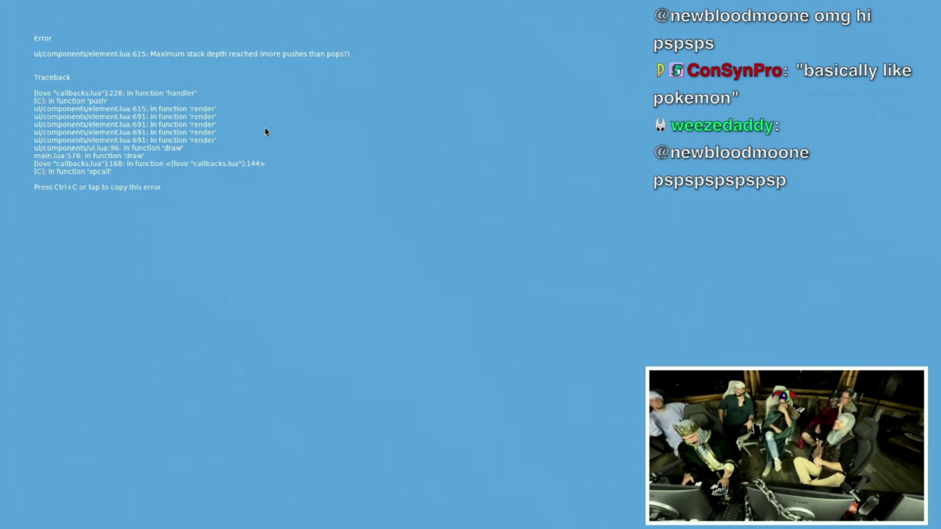
key(super+f)
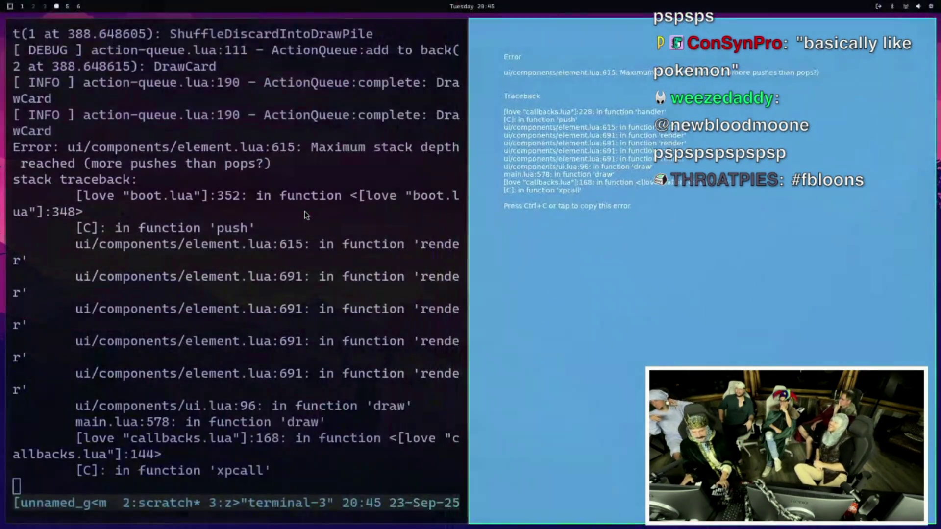
Kill the crashed LÖVE process in the terminal and get a fresh shell prompt.
key(ctrl+c)
key(Return)
key(Return)
key(Return)
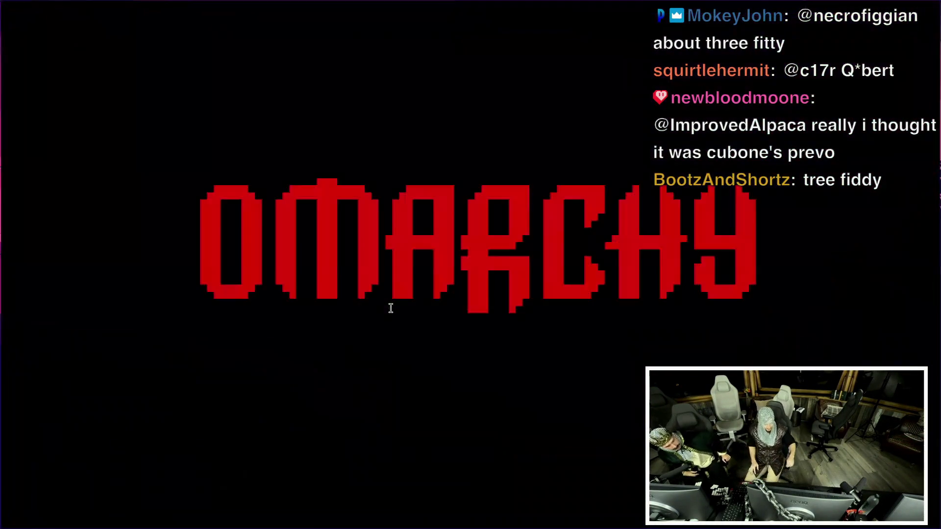
Dismiss the Omarchy screensaver to bring back the terminal with the stack-depth traceback.
mouse_move(391, 309)
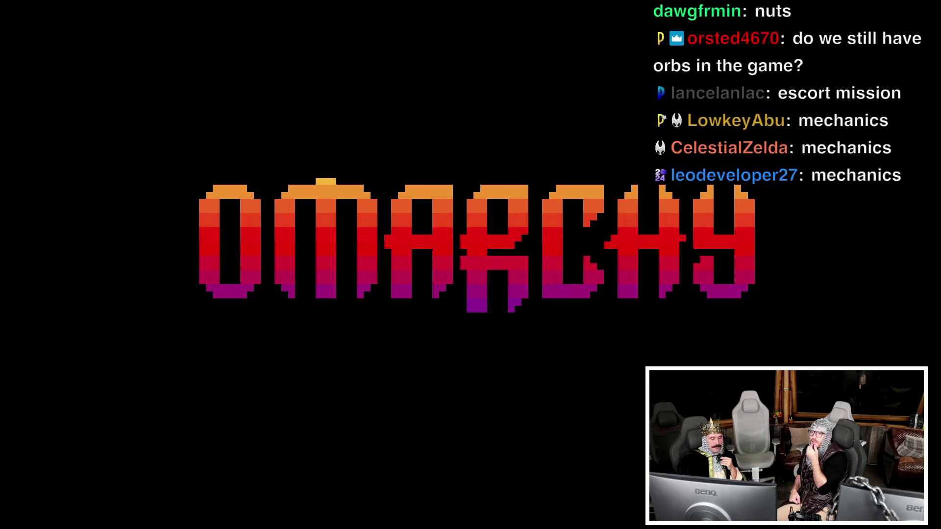
mouse_move(447, 324)
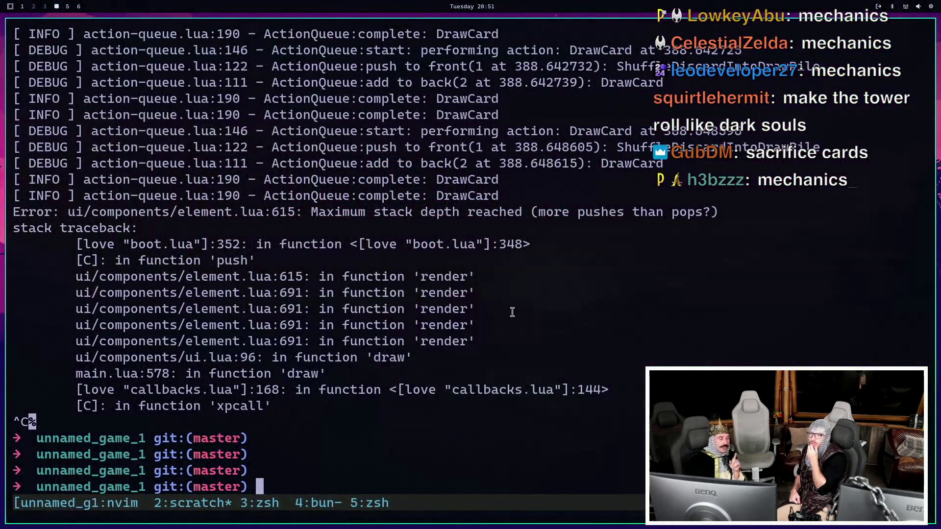